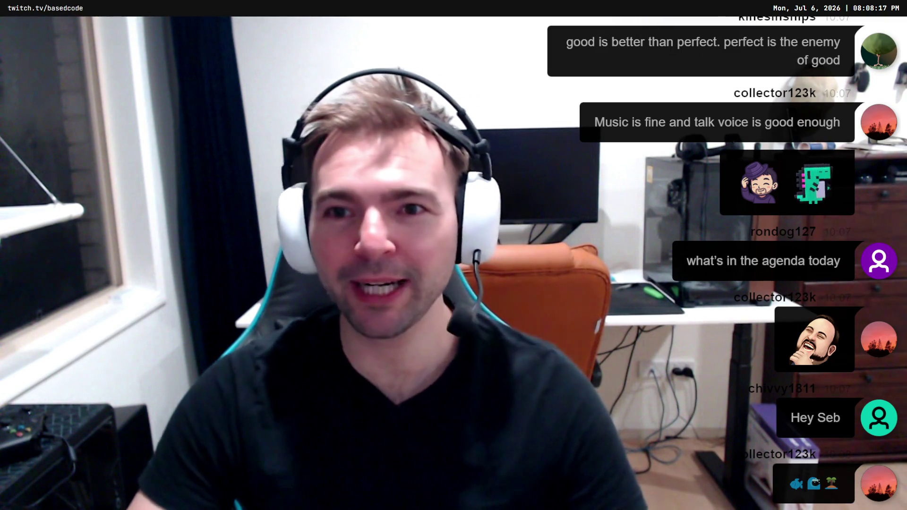
# Switch the stream to the Main screen-capture scene showing the Not Monsters store page full screen
pyautogui.click(38, 391)
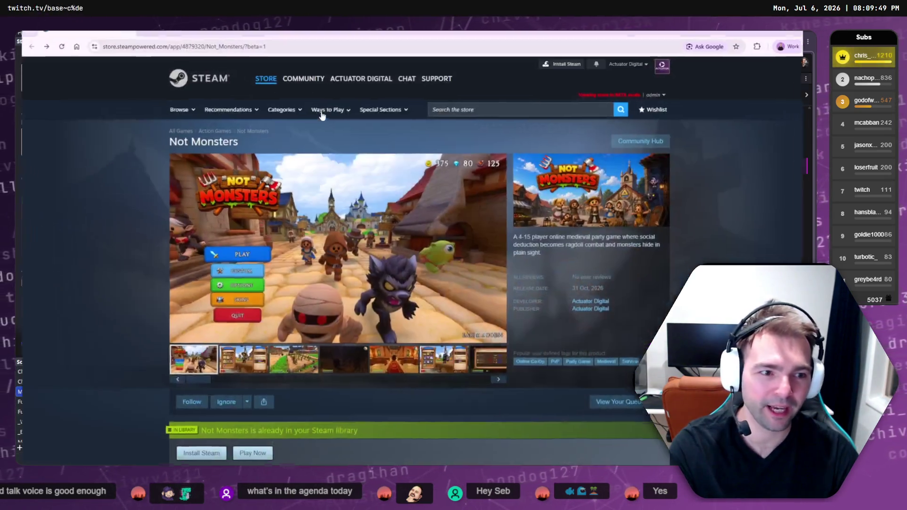
pyautogui.press('F11')
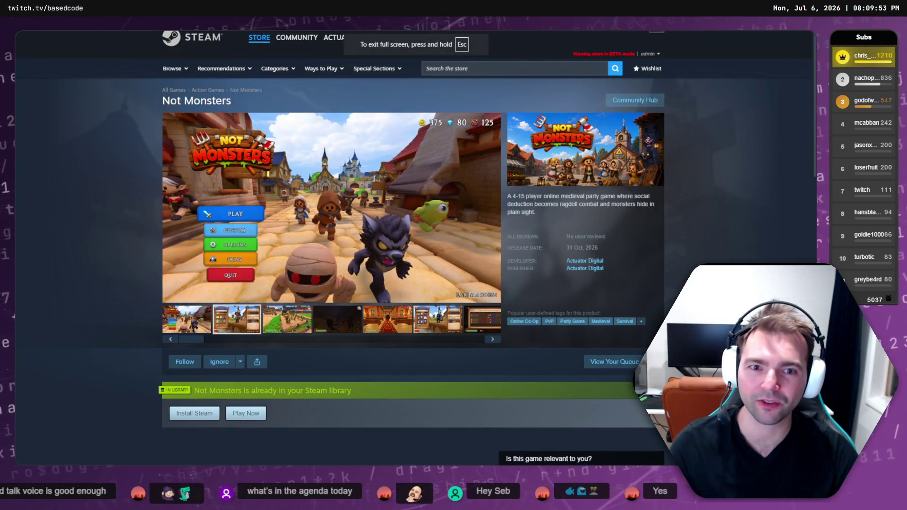
# Show the characters screenshot in the store gallery and zoom the page in for viewers
pyautogui.hotkey('alt', 'Tab')
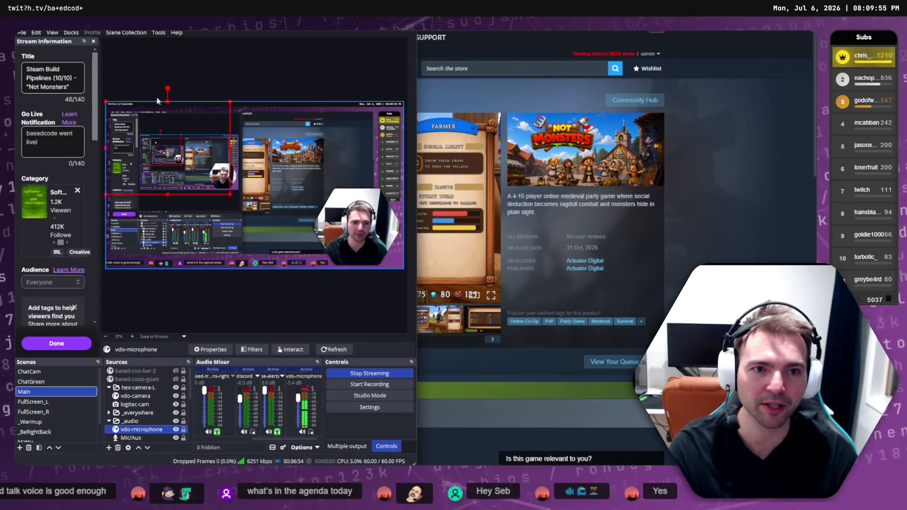
pyautogui.hotkey('alt', 'Tab')
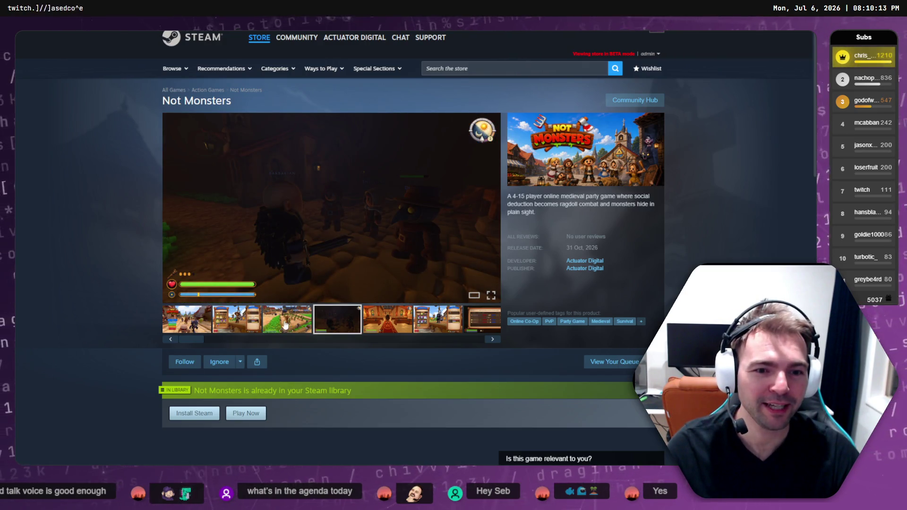
pyautogui.click(242, 323)
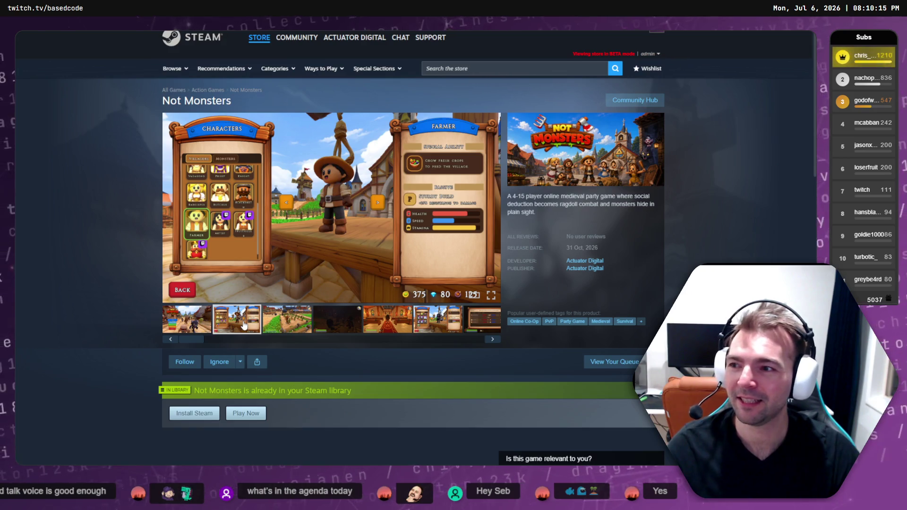
pyautogui.hotkey('ctrl', '+')
pyautogui.hotkey('ctrl', '+')
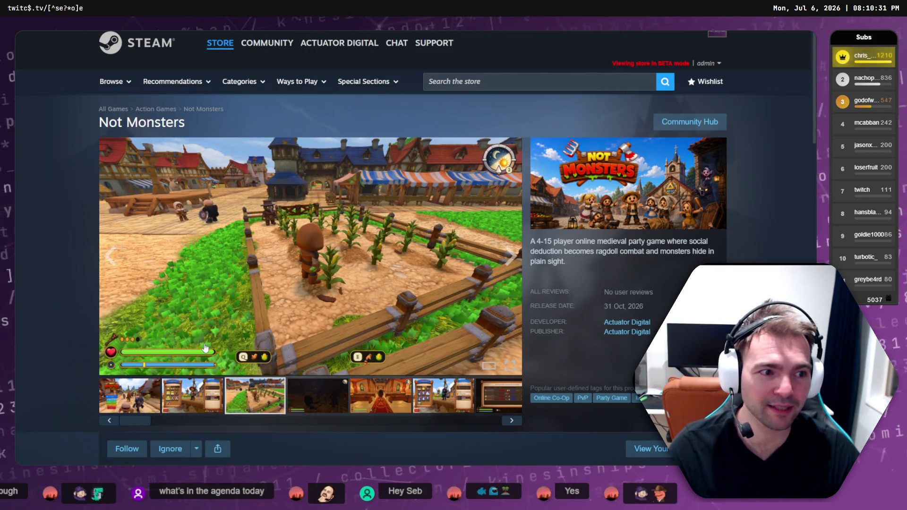
pyautogui.tripleClick(638, 326)
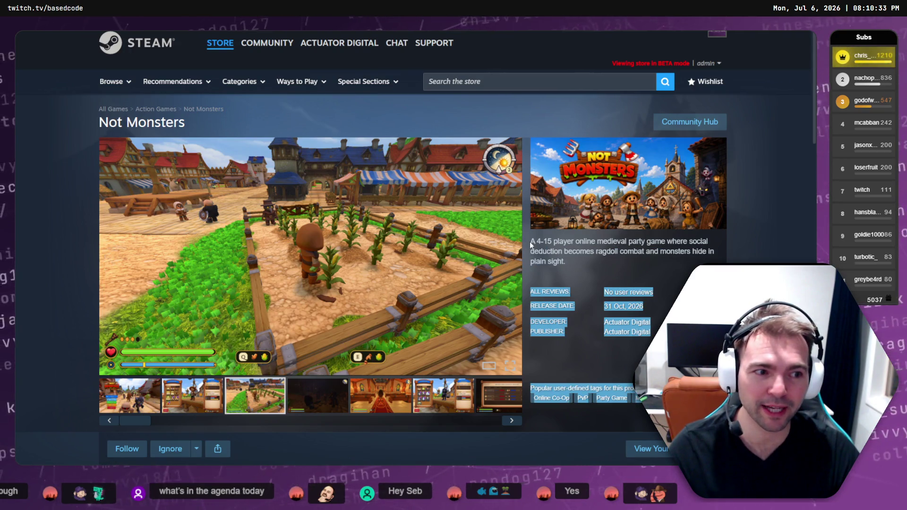
pyautogui.tripleClick(532, 241)
pyautogui.scroll(-2, 618, 265)
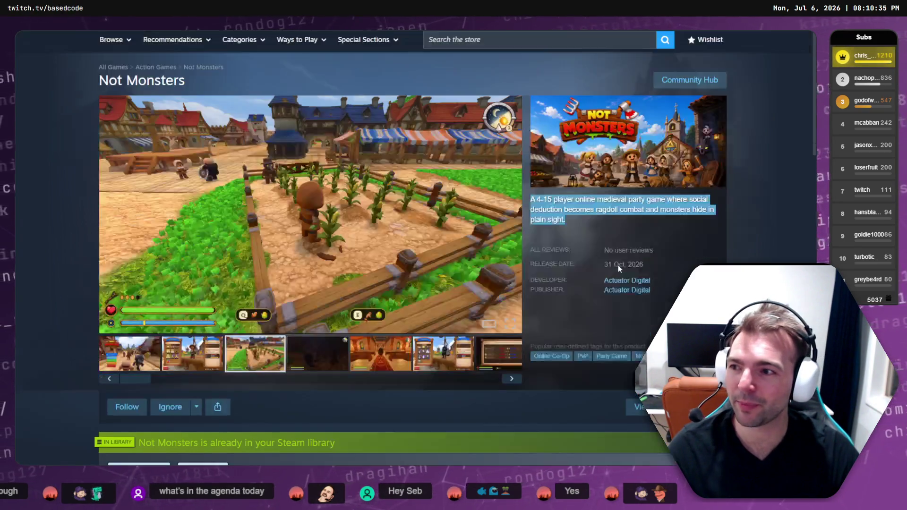
pyautogui.click(630, 183)
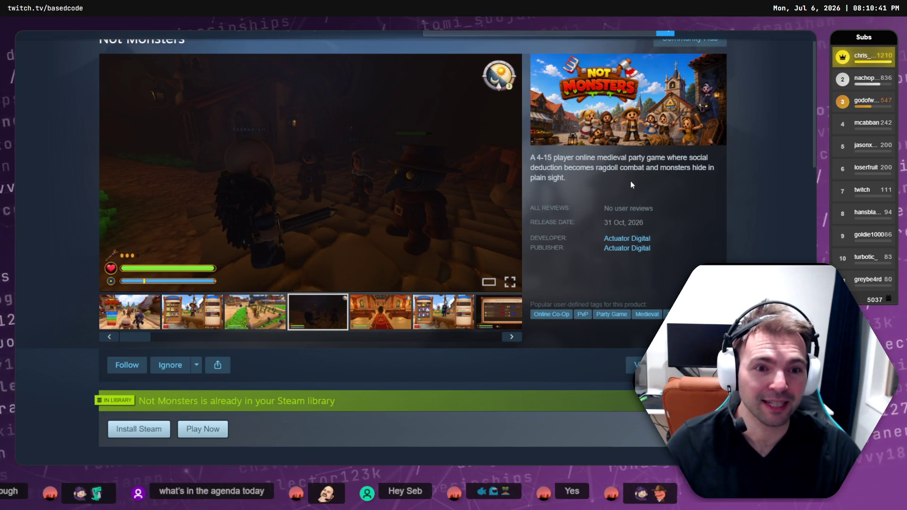
pyautogui.scroll(-15, 630, 180)
pyautogui.scroll(-5, 631, 185)
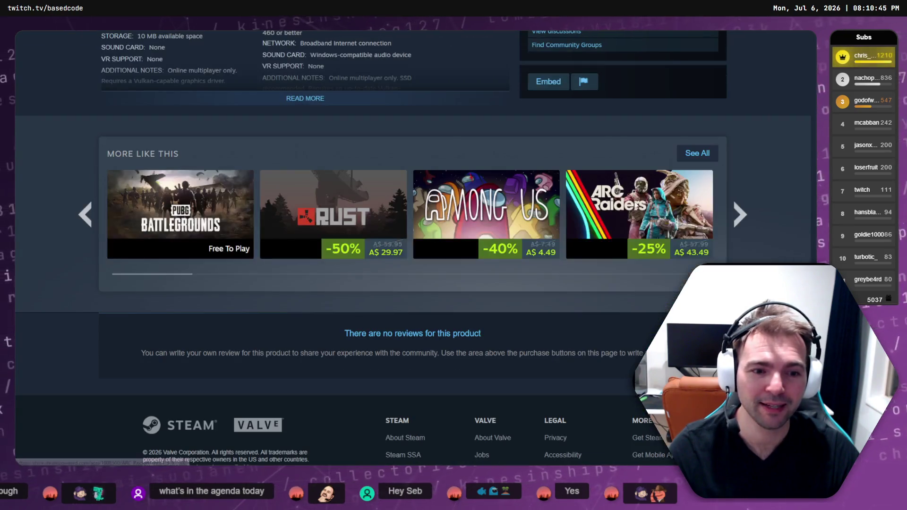
pyautogui.scroll(20, 570, 353)
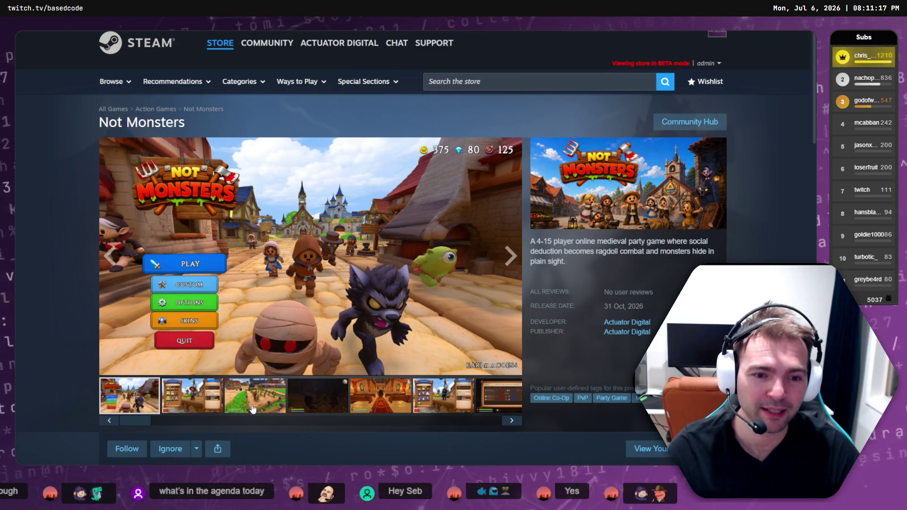
# Browse the farm, main-menu and church hall screenshots and play the night-time gameplay video
pyautogui.click(276, 407)
pyautogui.press('Left')
pyautogui.press('Left')
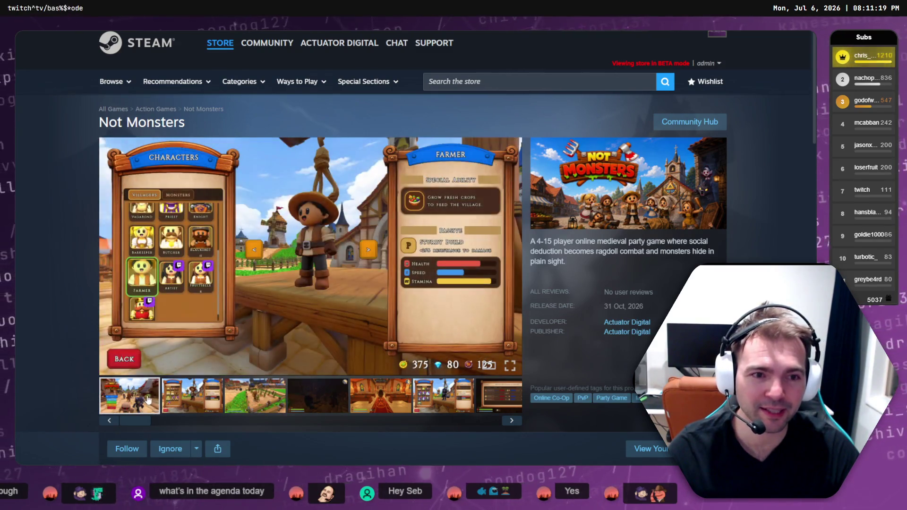
pyautogui.click(370, 393)
pyautogui.click(321, 405)
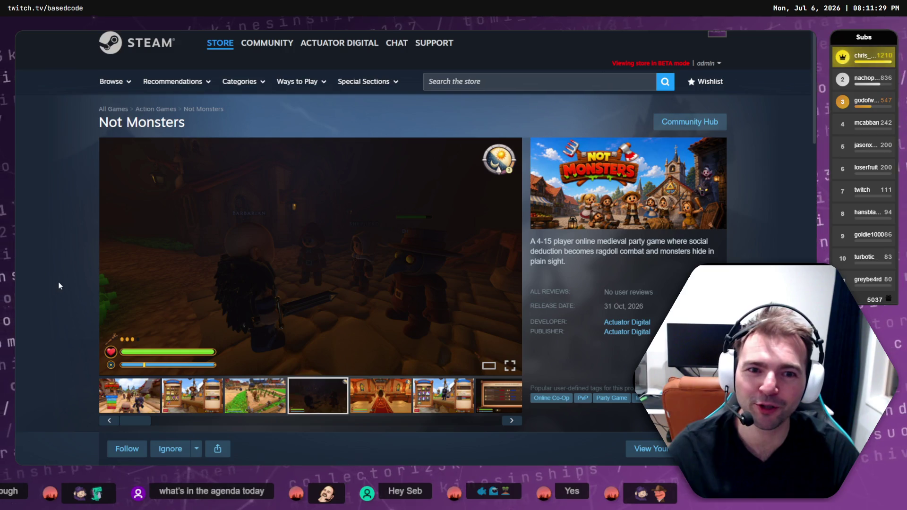
# Expand the full System Requirements section, then scroll back up to About This Game
pyautogui.scroll(-2, 58, 285)
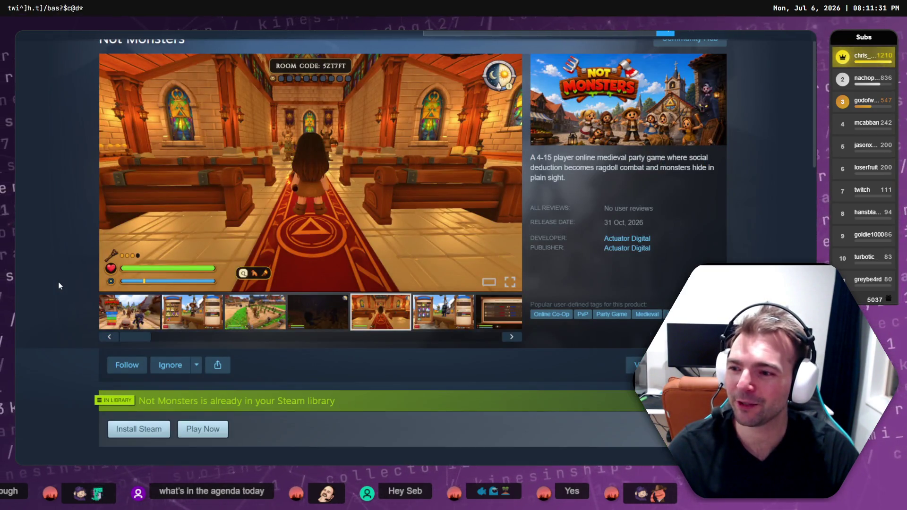
pyautogui.scroll(2, 58, 283)
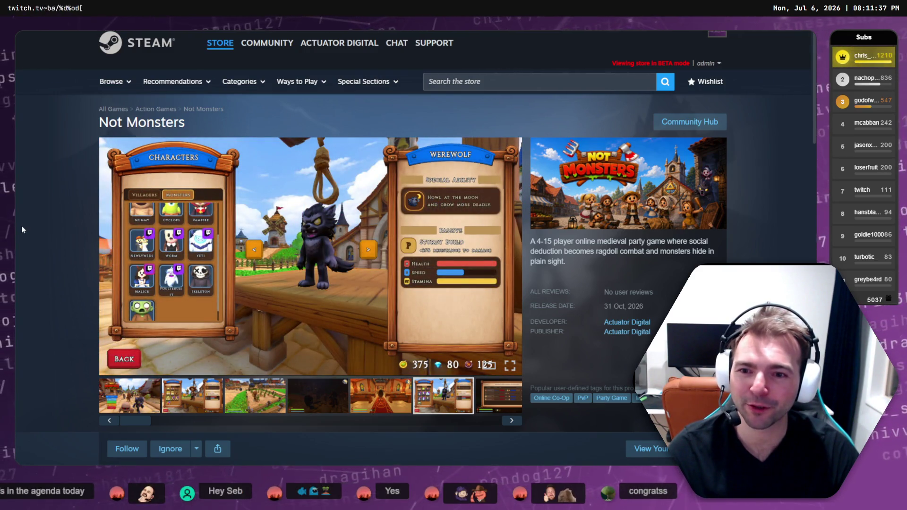
pyautogui.scroll(-8, 25, 227)
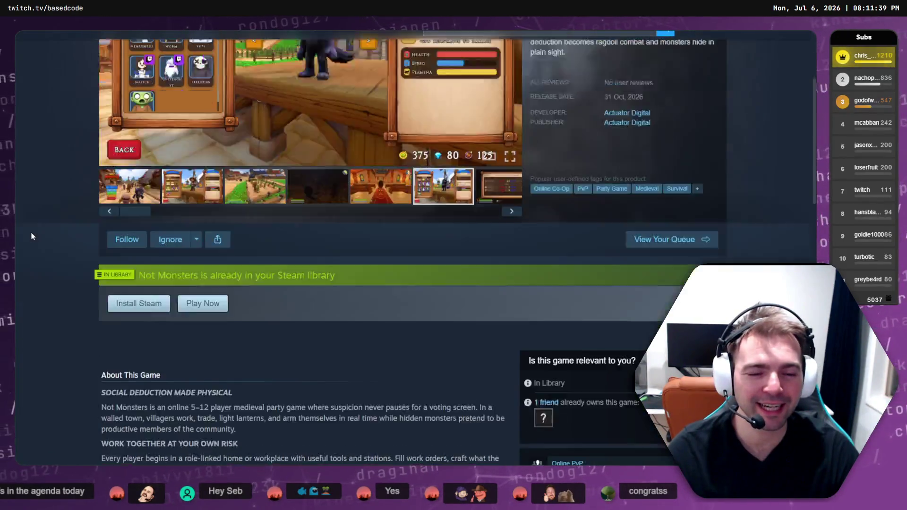
pyautogui.scroll(-4, 32, 236)
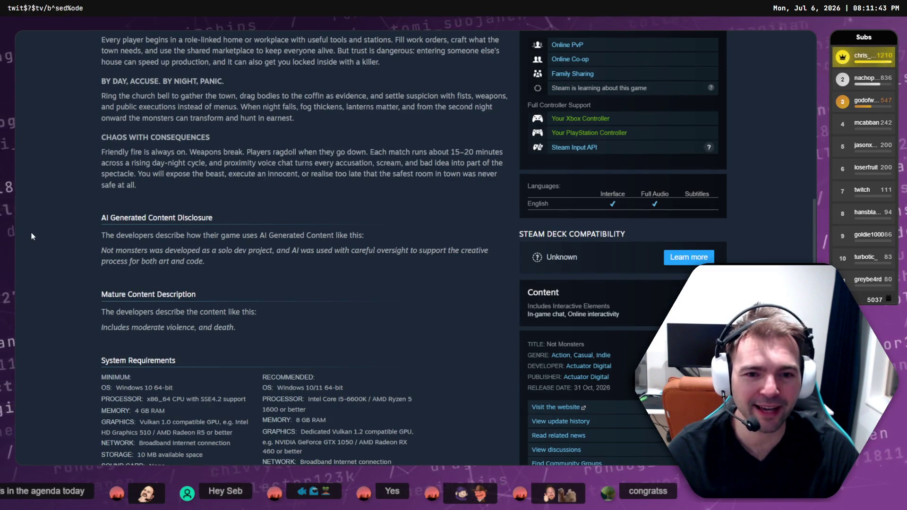
pyautogui.scroll(-5, 33, 235)
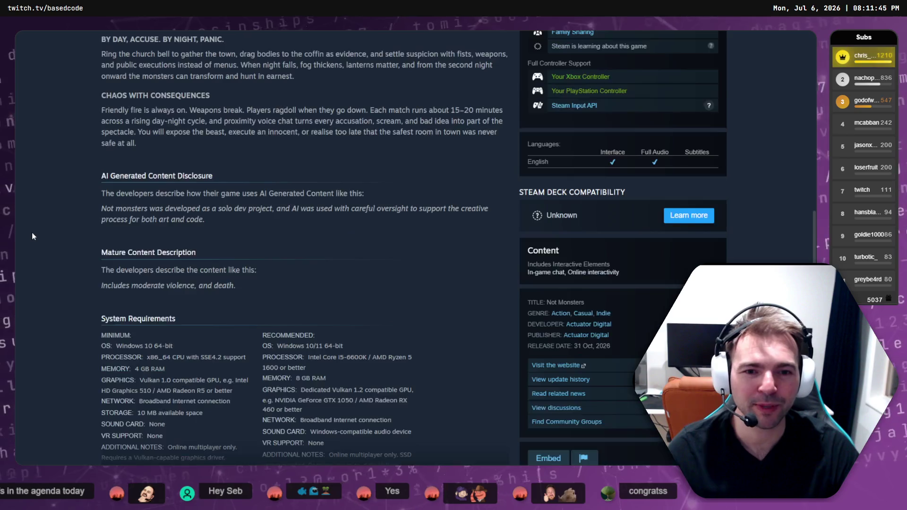
pyautogui.click(306, 266)
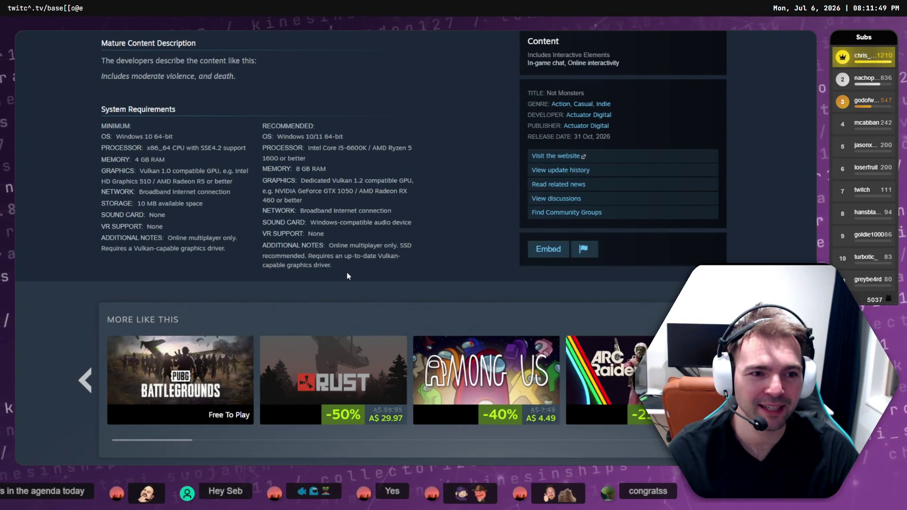
pyautogui.scroll(15, 377, 274)
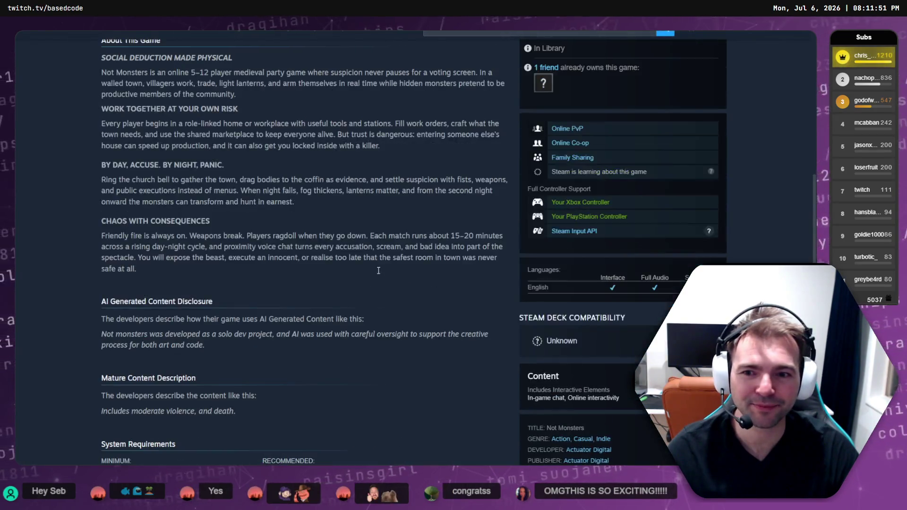
pyautogui.scroll(6, 378, 274)
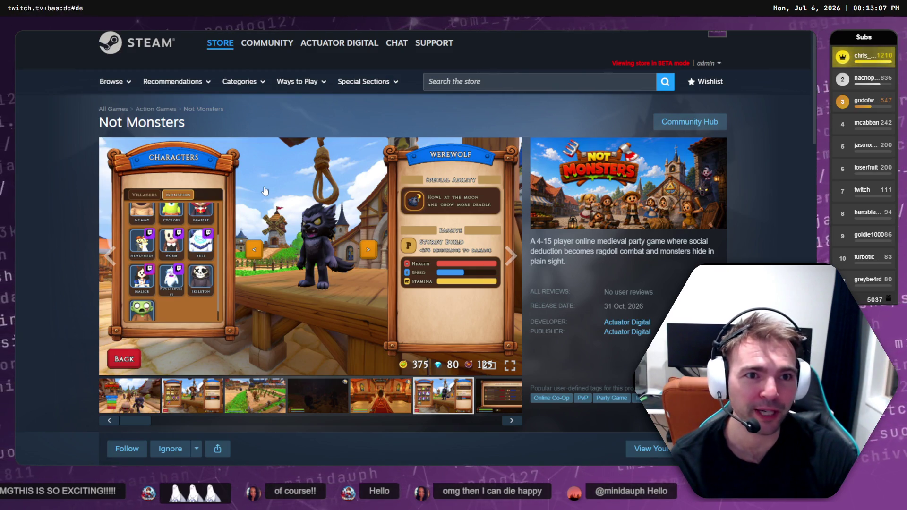
pyautogui.scroll(-3, 264, 190)
pyautogui.scroll(3, 661, 268)
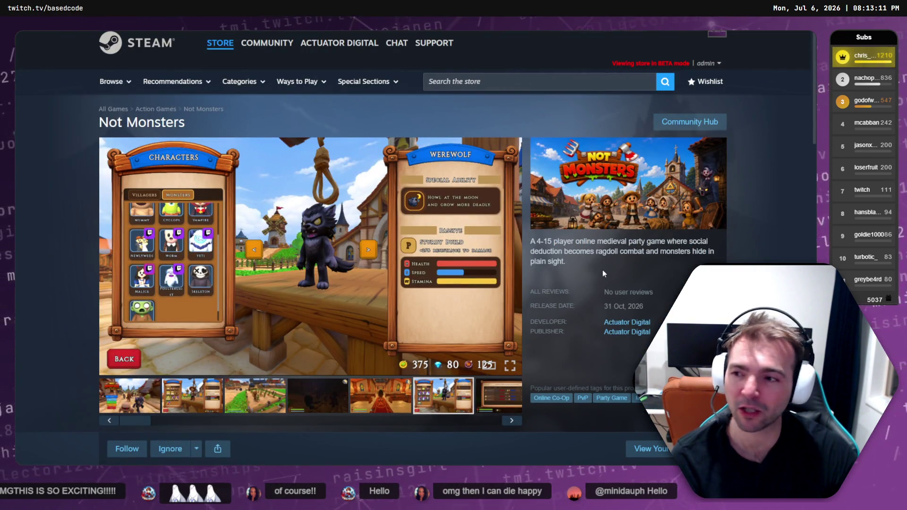
pyautogui.scroll(-10, 602, 271)
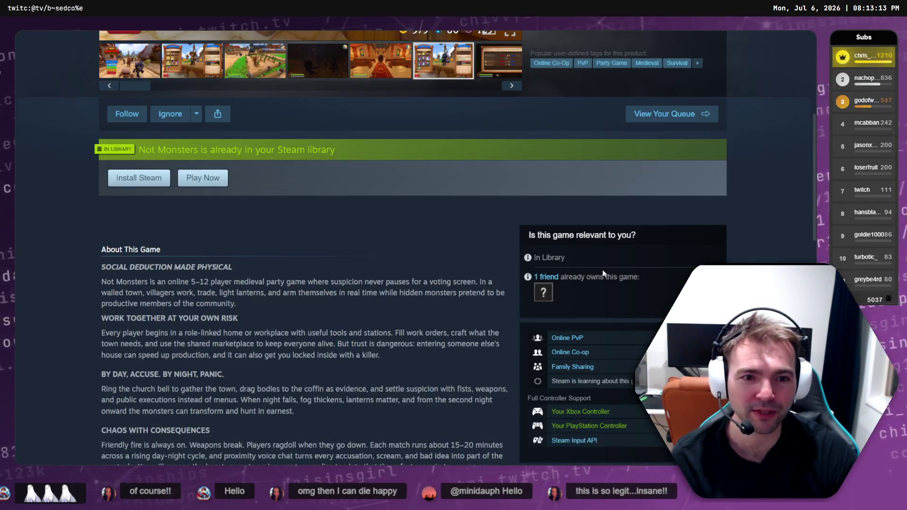
pyautogui.scroll(5, 497, 276)
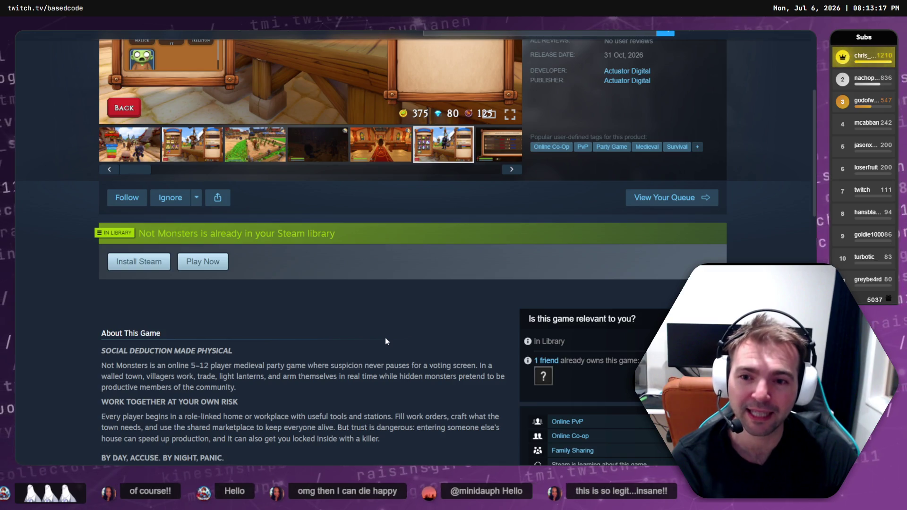
pyautogui.scroll(5, 385, 339)
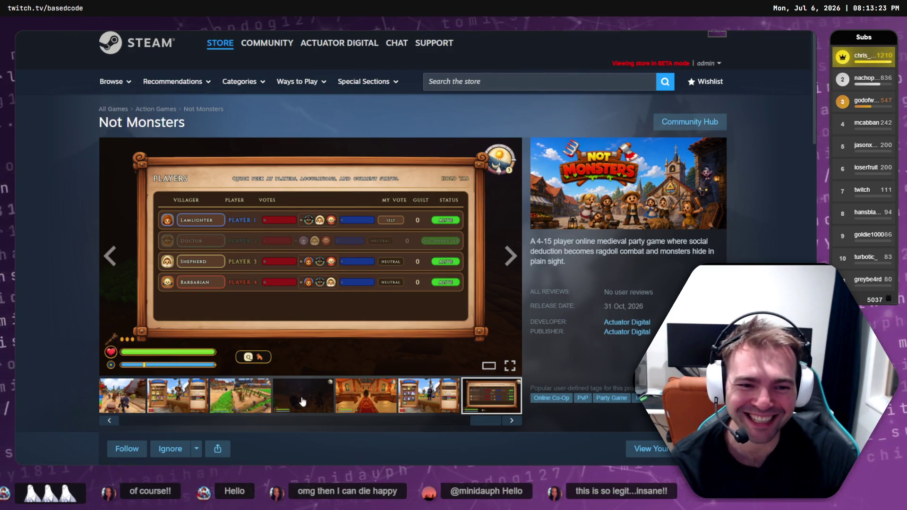
pyautogui.click(452, 393)
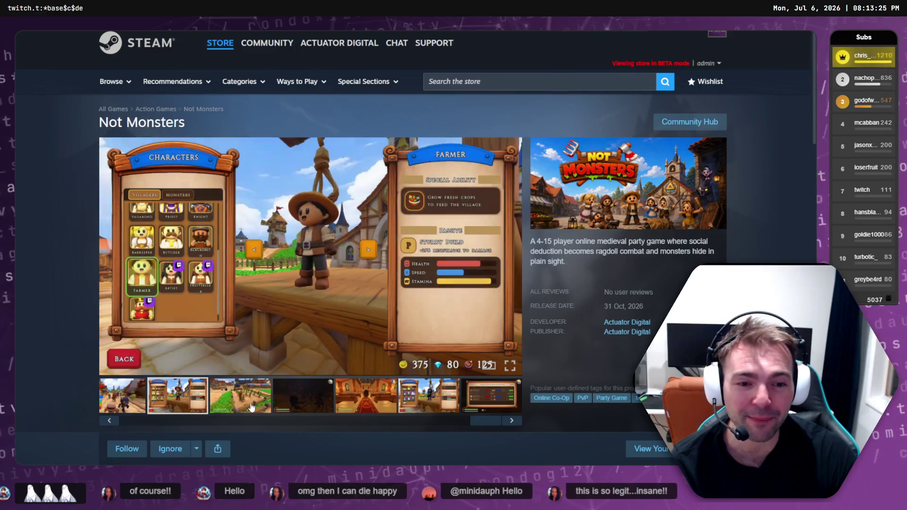
pyautogui.click(213, 401)
pyautogui.click(126, 399)
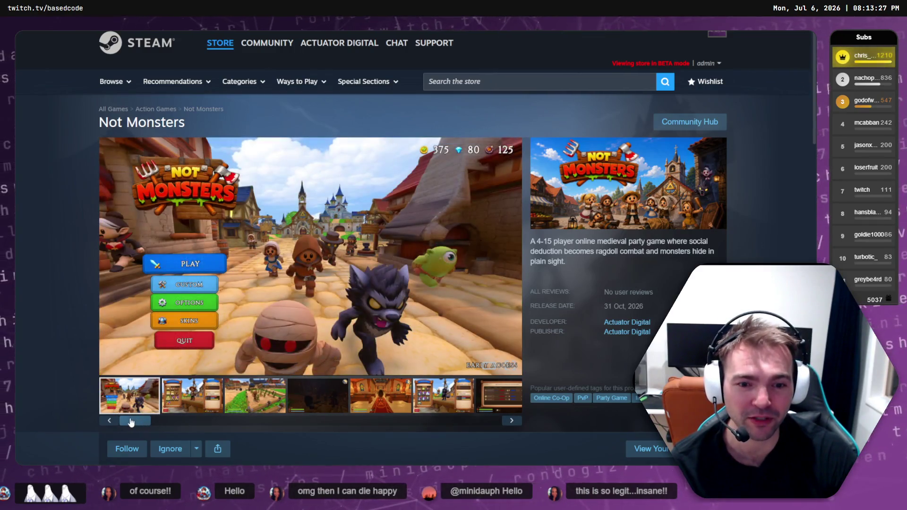
pyautogui.moveTo(128, 421)
pyautogui.mouseDown()
pyautogui.moveTo(335, 424)
pyautogui.moveTo(163, 420)
pyautogui.moveTo(312, 401)
pyautogui.moveTo(501, 411)
pyautogui.mouseUp()
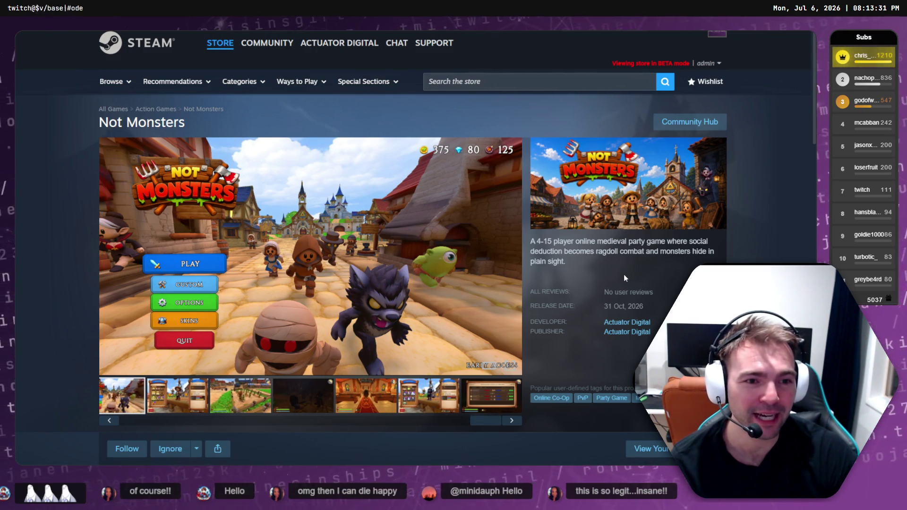
pyautogui.scroll(-8, 624, 276)
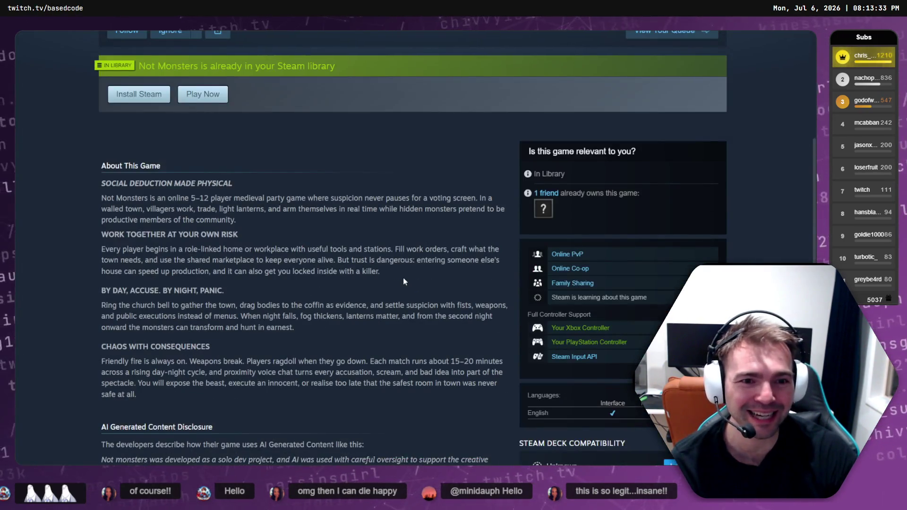
pyautogui.scroll(3, 405, 277)
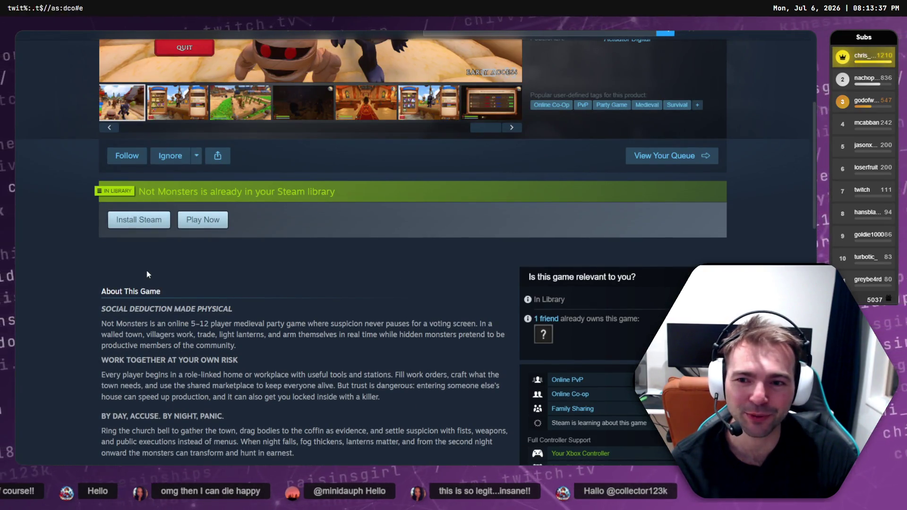
pyautogui.scroll(-9, 146, 273)
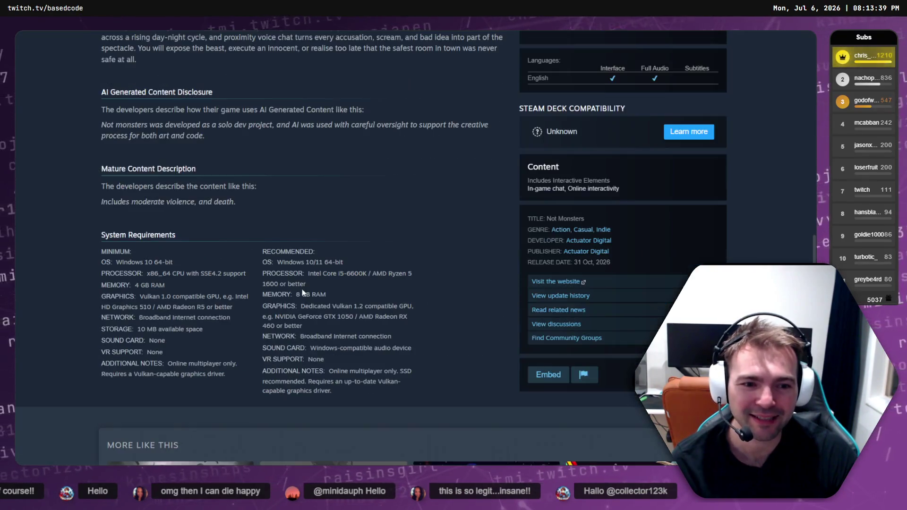
pyautogui.scroll(-2, 303, 292)
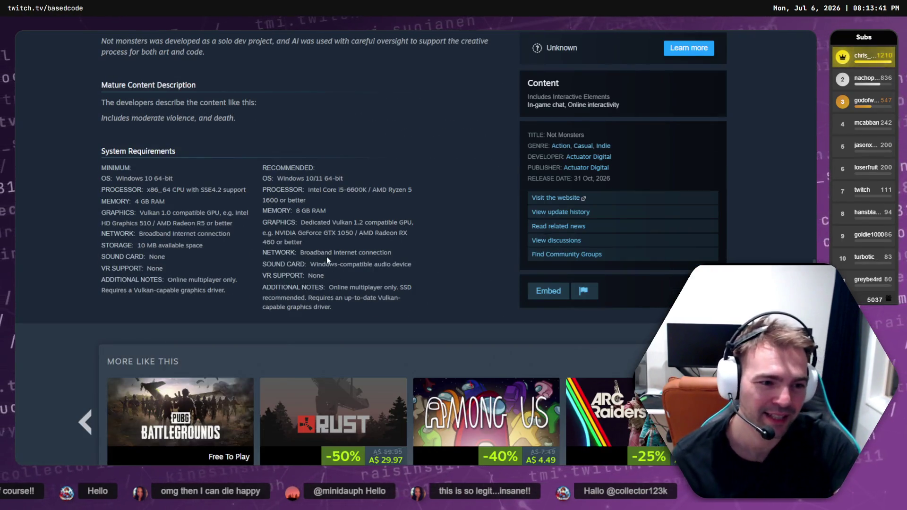
pyautogui.scroll(15, 367, 259)
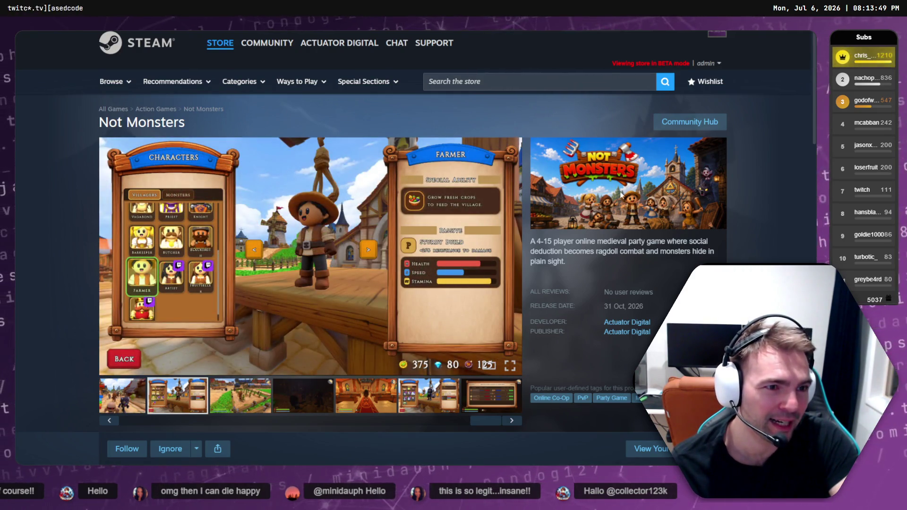
pyautogui.scroll(-6, 647, 213)
pyautogui.scroll(-18, 647, 213)
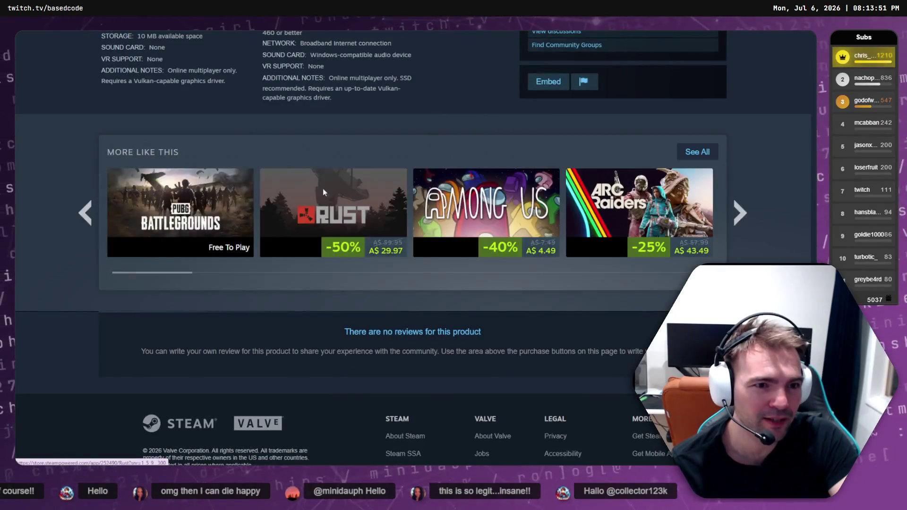
pyautogui.moveTo(330, 218)
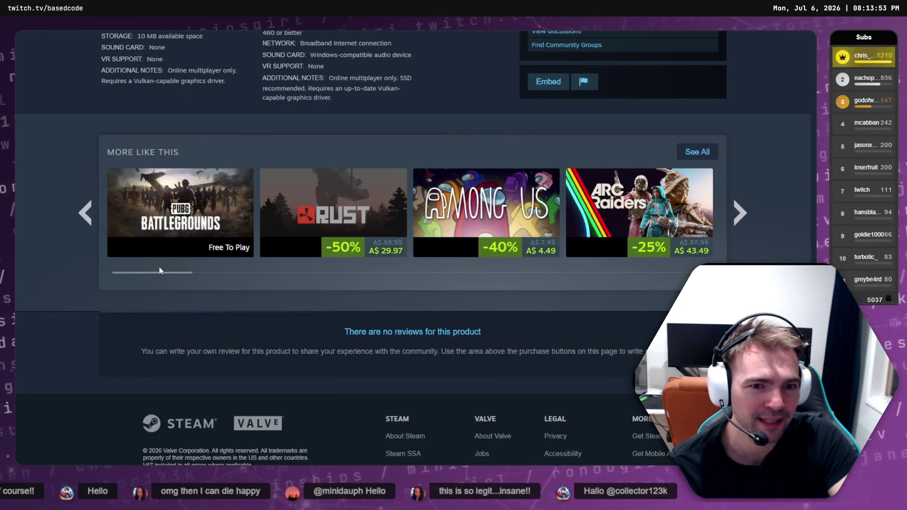
pyautogui.click(748, 215)
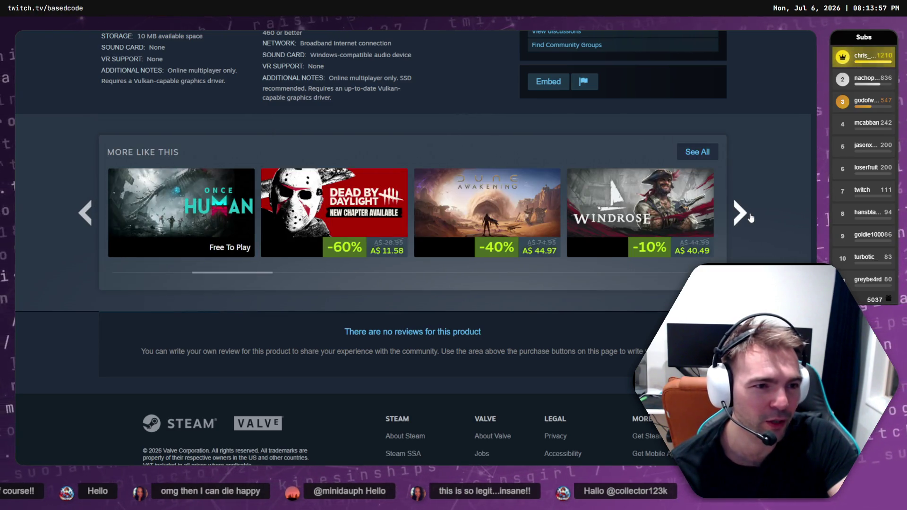
pyautogui.click(750, 217)
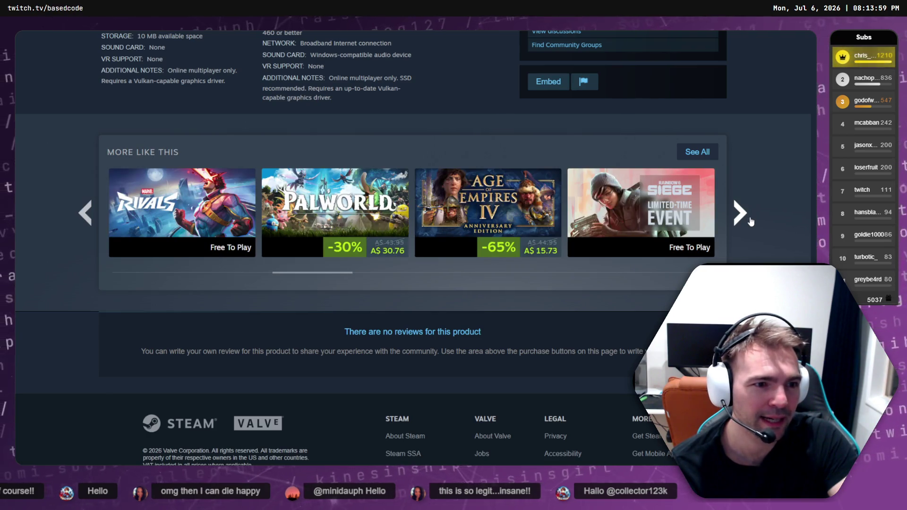
pyautogui.scroll(15, 786, 223)
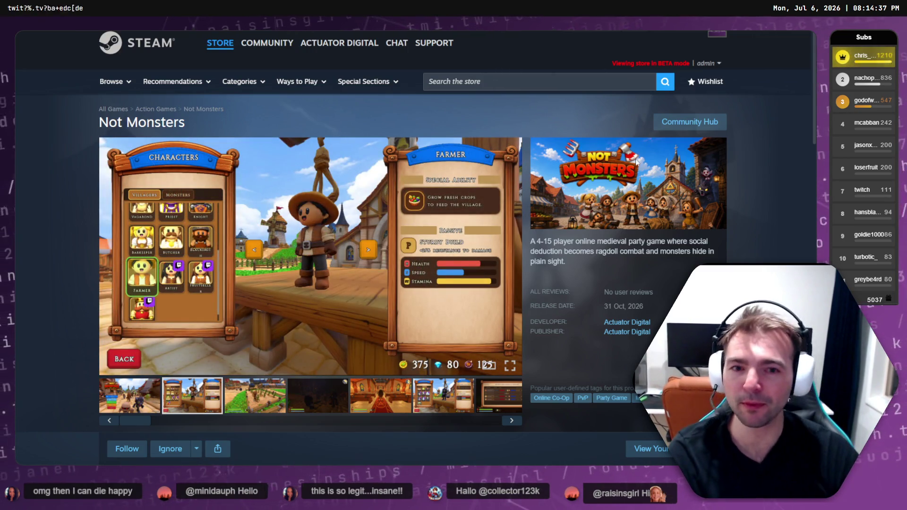
# Leave full screen so the store page shows in a smaller browser window
pyautogui.press('F11')
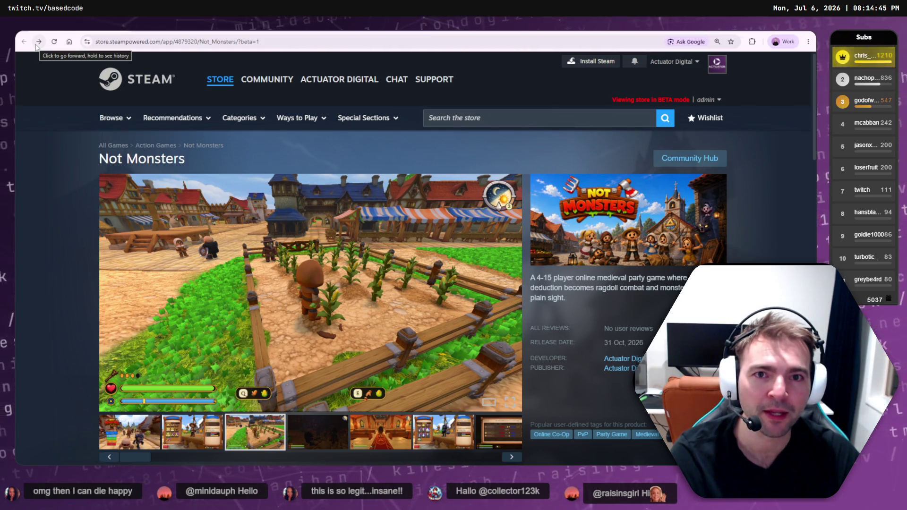
pyautogui.press('F11')
# Move the store window left and maximize the Steamworks window in front of it
pyautogui.moveTo(431, 77); pyautogui.dragTo(402, 75)
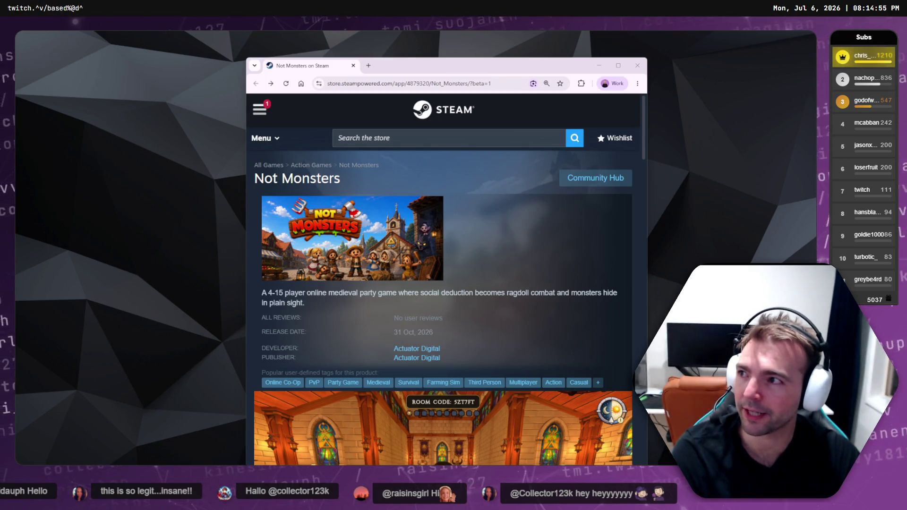
pyautogui.moveTo(0, 166); pyautogui.dragTo(166, 169)
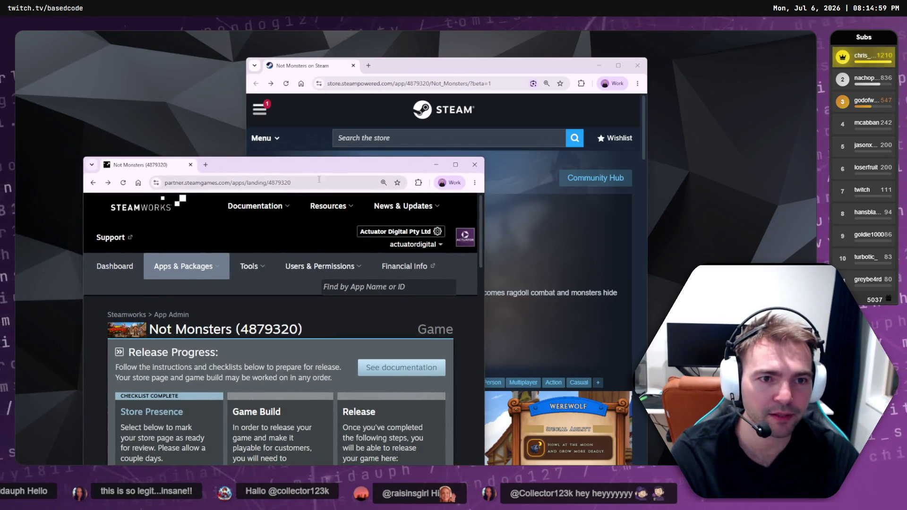
pyautogui.doubleClick(310, 162)
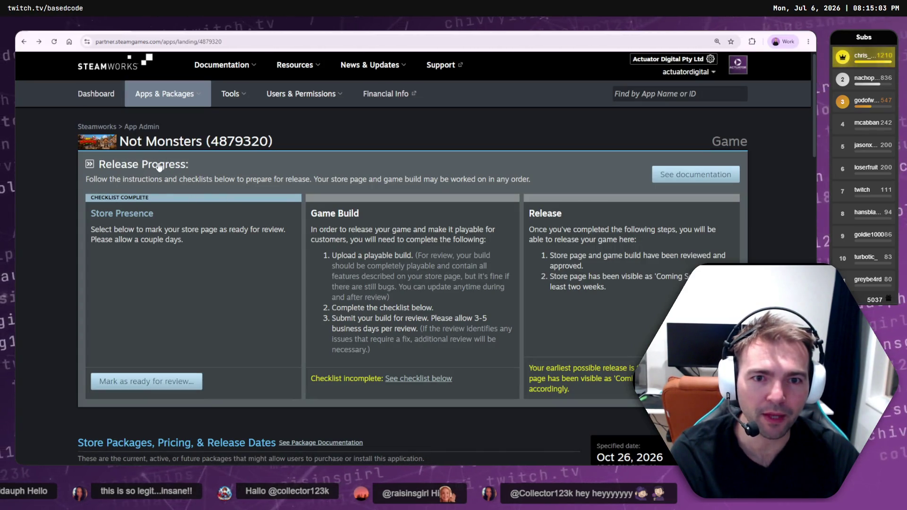
# Review the release checklist and select the Store Presence instructions text
pyautogui.scroll(-1, 154, 173)
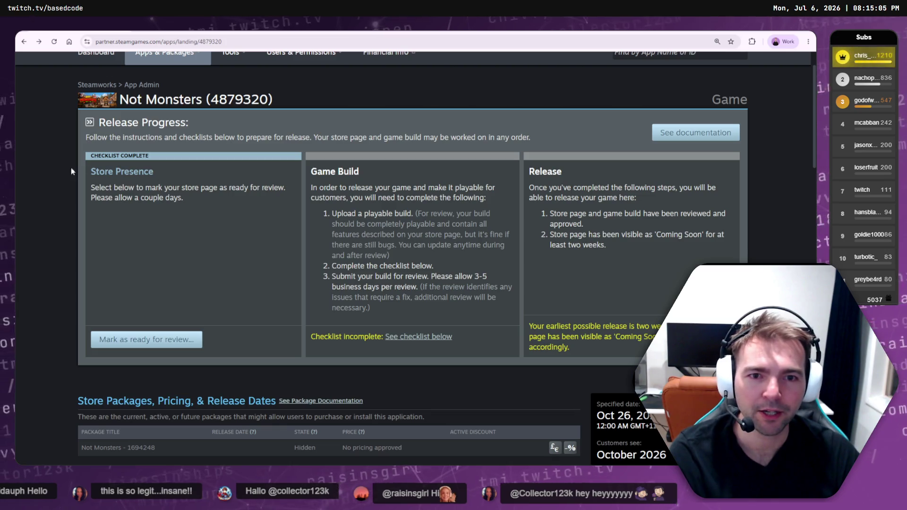
pyautogui.tripleClick(186, 199)
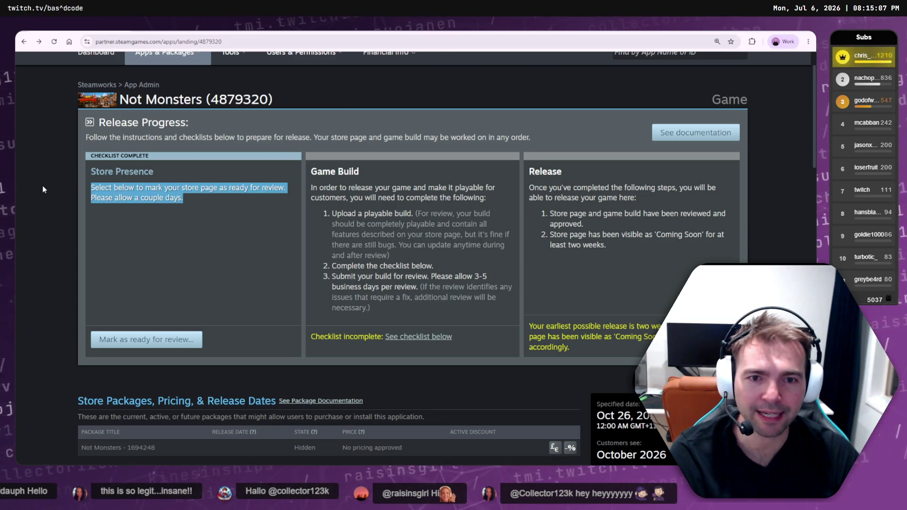
pyautogui.scroll(-6, 262, 234)
pyautogui.scroll(6, 259, 242)
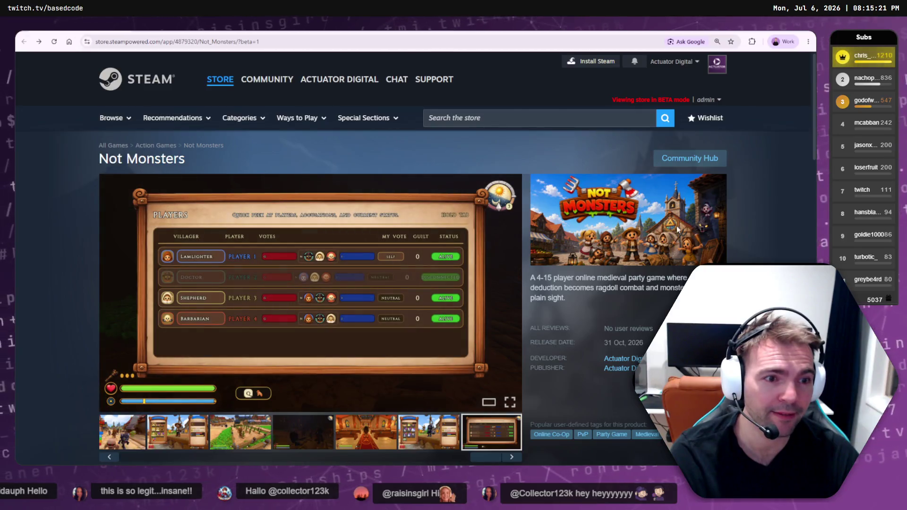
# Scroll the store page down to the About This Game section
pyautogui.scroll(-5, 656, 232)
pyautogui.scroll(5, 625, 222)
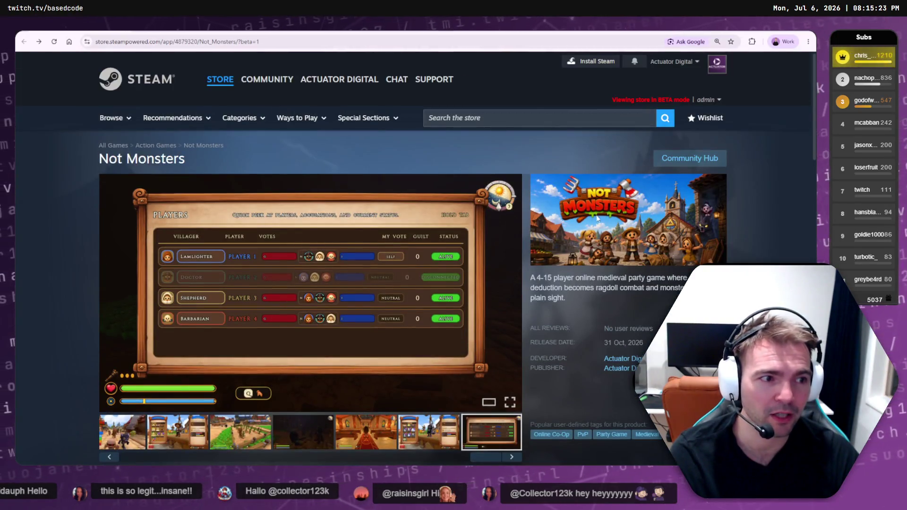
pyautogui.scroll(-1, 599, 217)
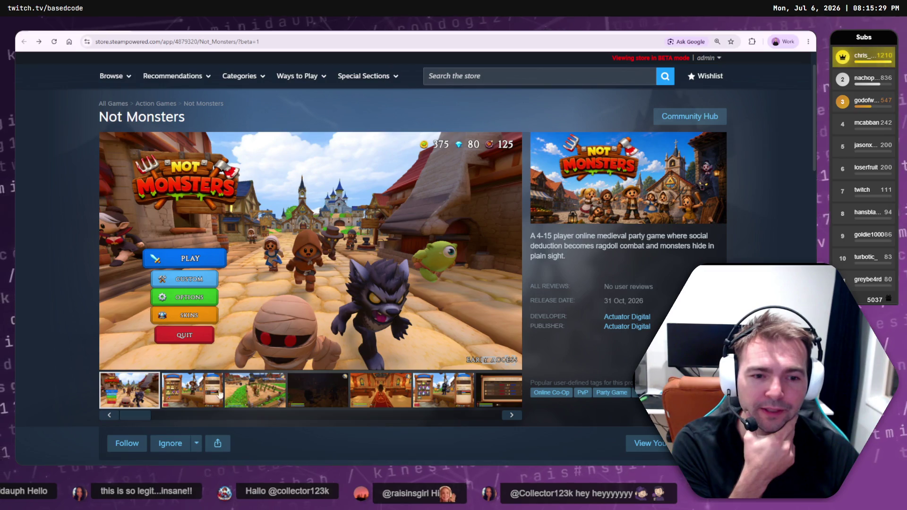
pyautogui.scroll(-10, 431, 398)
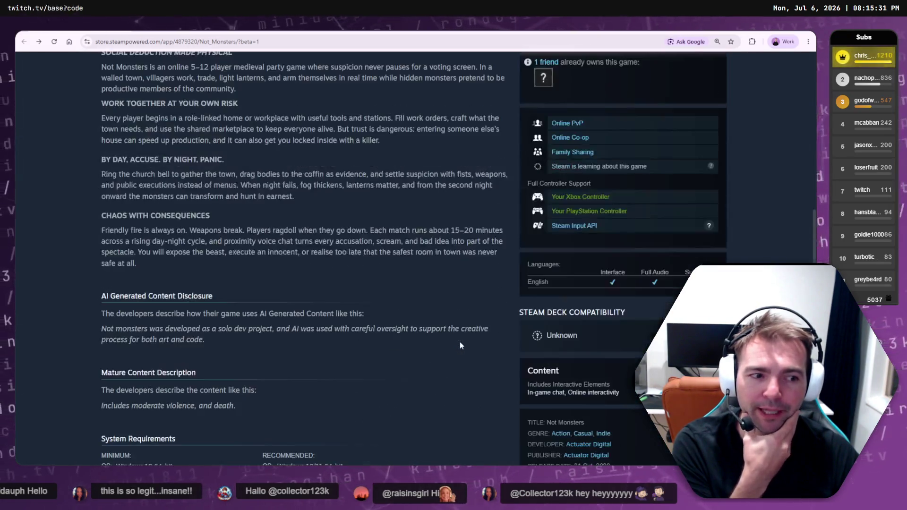
pyautogui.scroll(3, 461, 344)
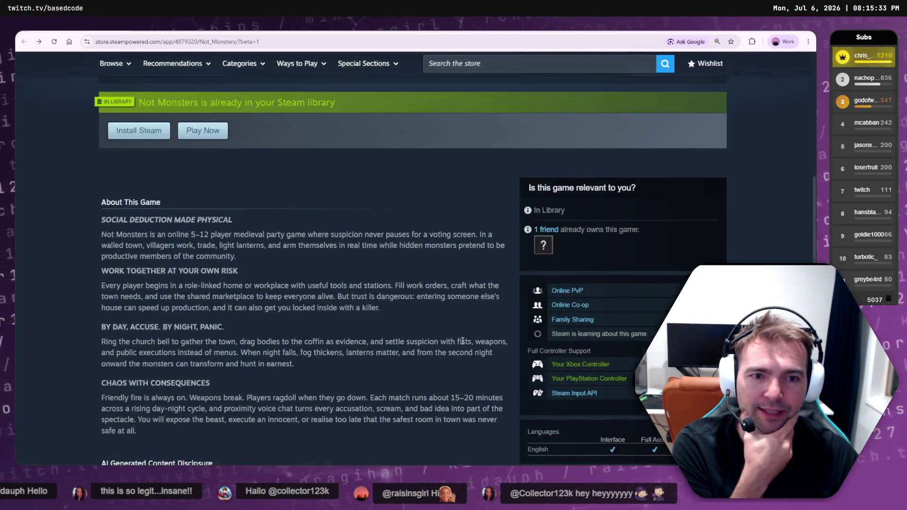
# Select the SOCIAL DEDUCTION MADE PHYSICAL and WORK TOGETHER AT YOUR OWN RISK headings to inspect formatting
pyautogui.moveTo(267, 224); pyautogui.dragTo(217, 462)
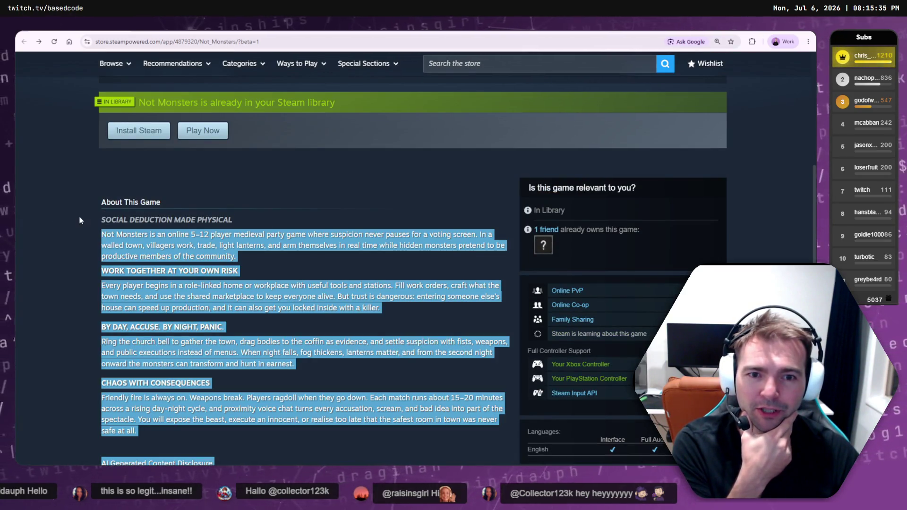
pyautogui.moveTo(98, 218); pyautogui.dragTo(100, 201)
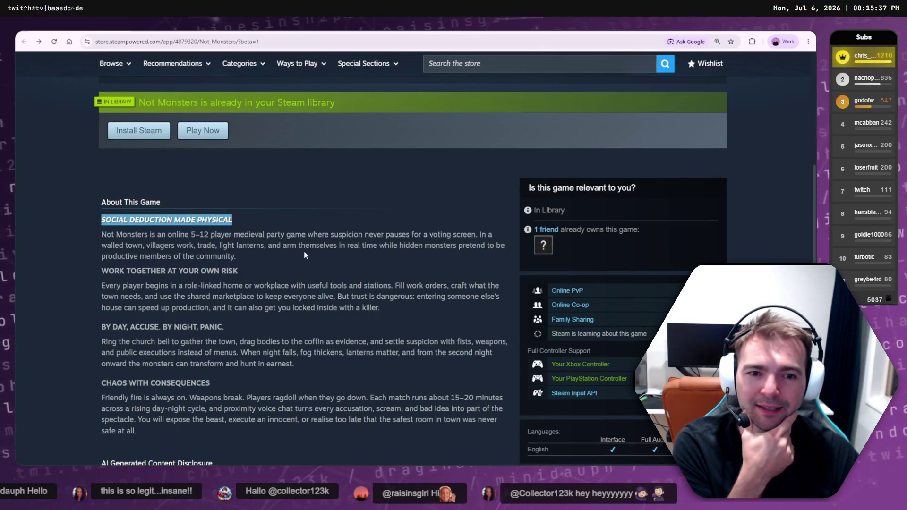
pyautogui.click(272, 268)
pyautogui.moveTo(272, 268)
pyautogui.mouseDown()
pyautogui.moveTo(284, 425)
pyautogui.moveTo(241, 271)
pyautogui.mouseUp()
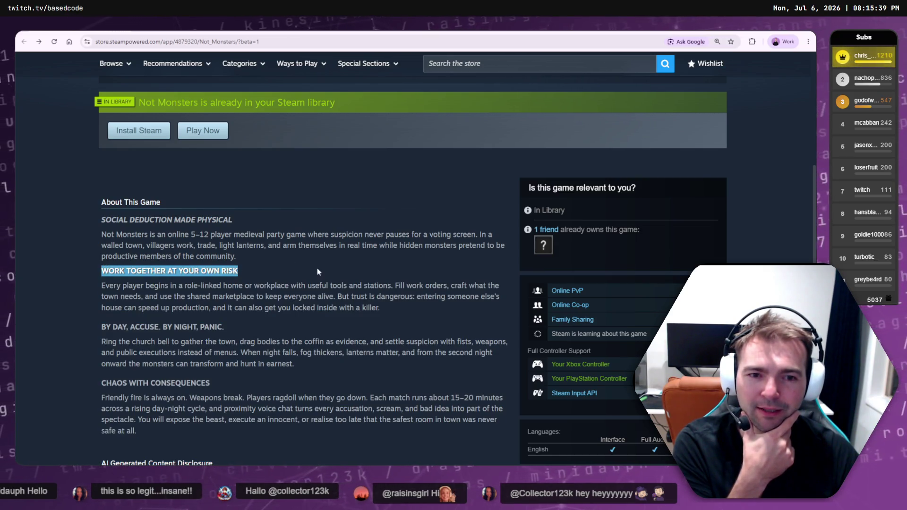
pyautogui.click(332, 255)
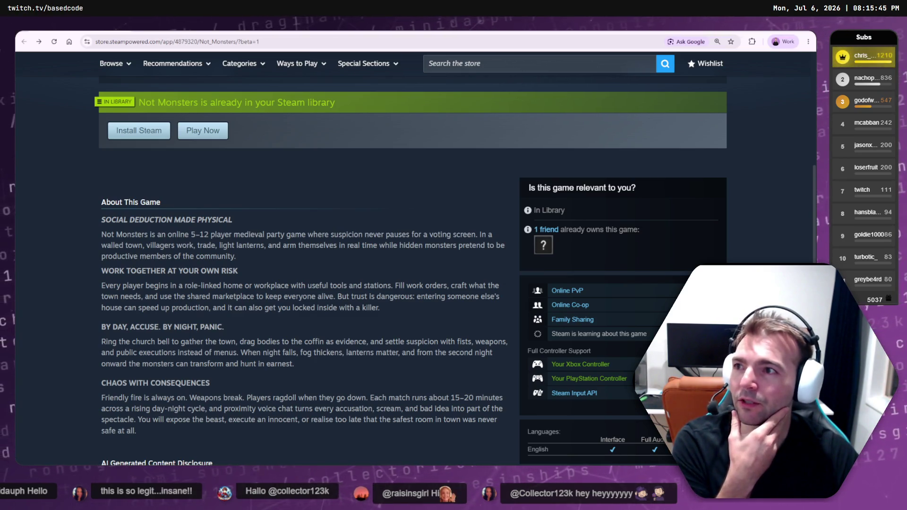
pyautogui.hotkey('alt', 'Tab')
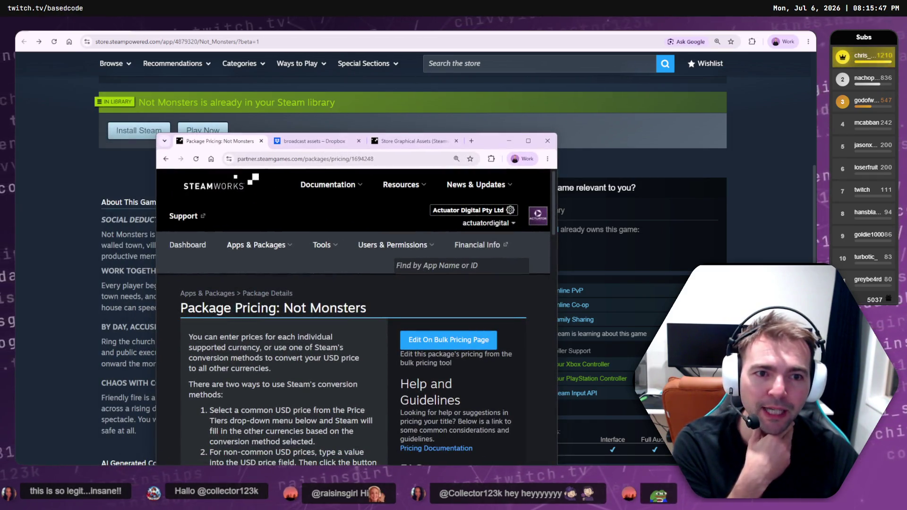
pyautogui.click(528, 140)
pyautogui.moveTo(290, 144)
pyautogui.moveTo(91, 177); pyautogui.dragTo(357, 252)
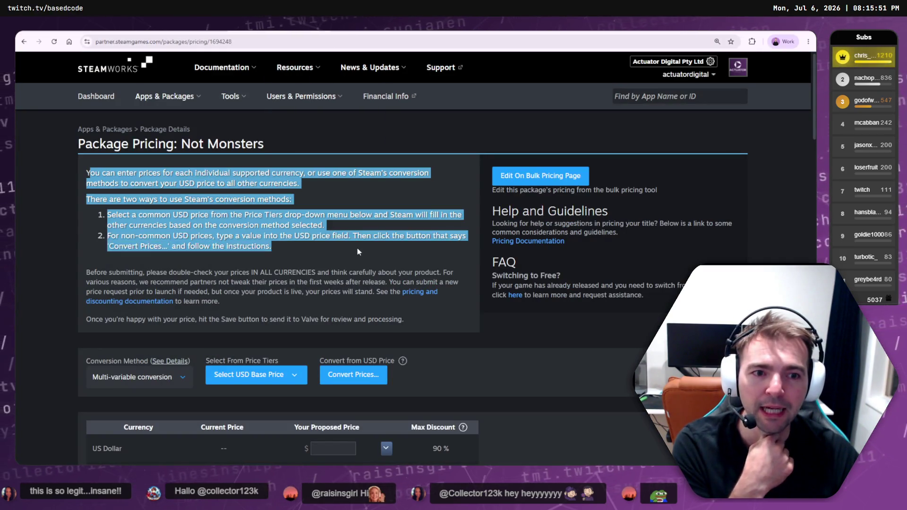
pyautogui.click(357, 248)
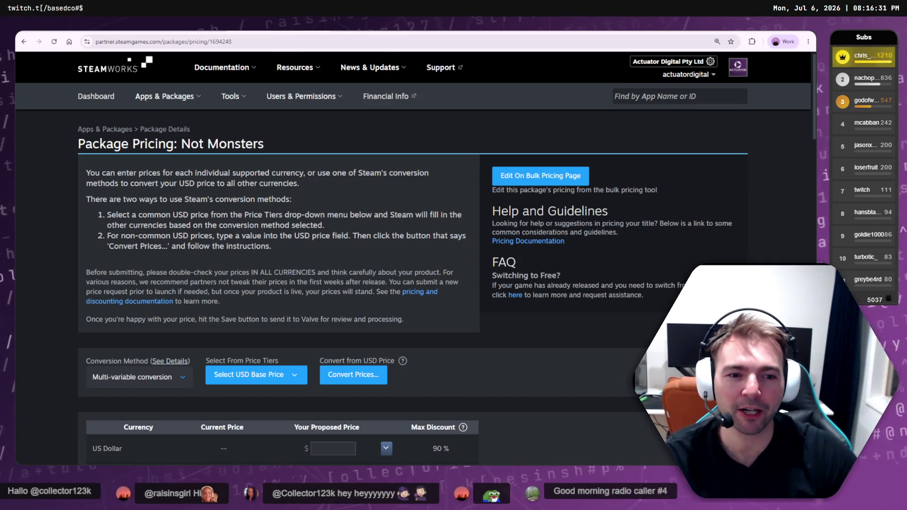
pyautogui.hotkey('alt', 'Left')
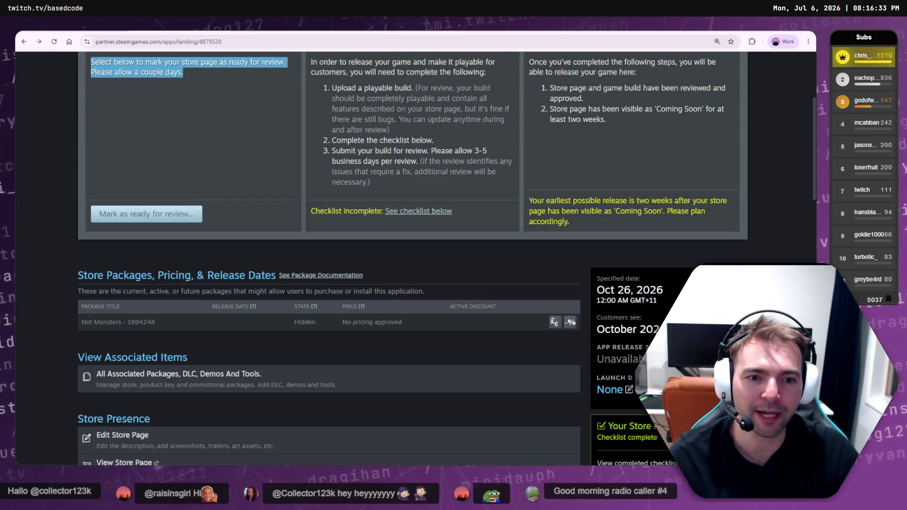
pyautogui.hotkey('alt', 'Left')
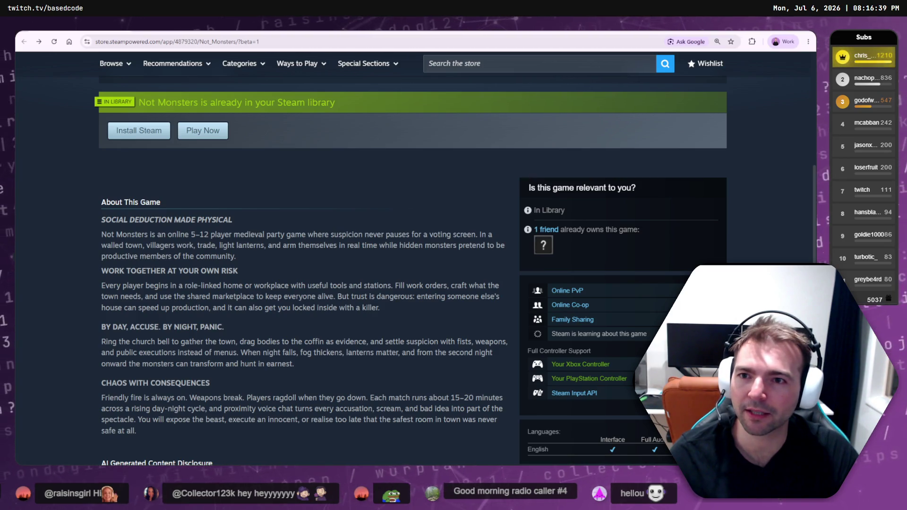
pyautogui.hotkey('alt', 'Tab')
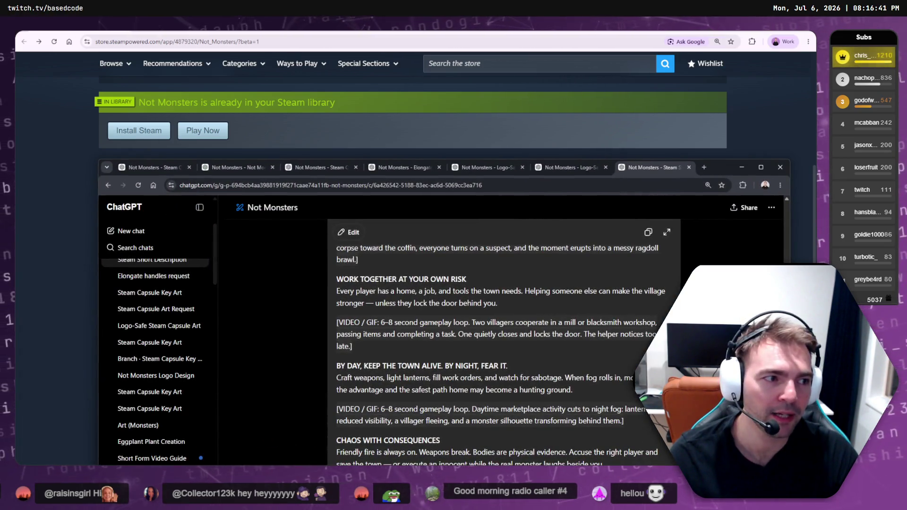
pyautogui.click(739, 166)
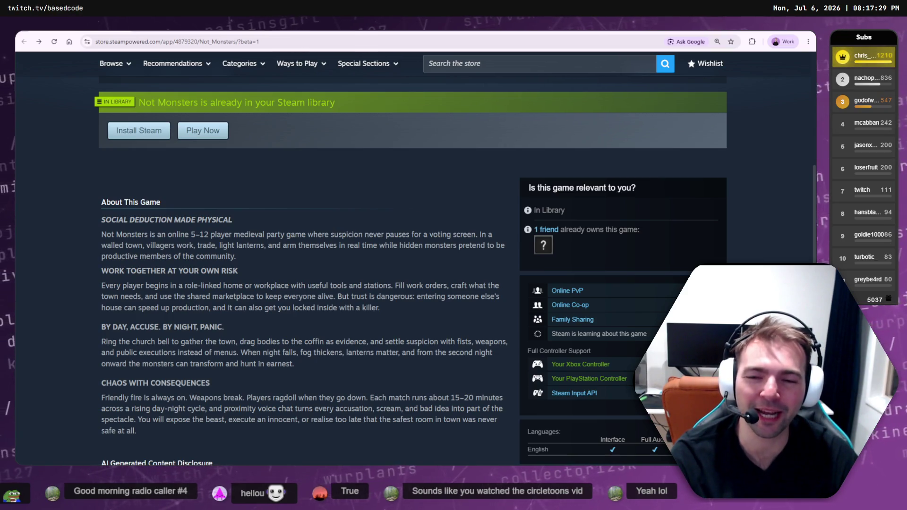
# Open the Not Monsters store page editor at its description settings
pyautogui.scroll(-5, 260, 221)
pyautogui.scroll(3, 241, 179)
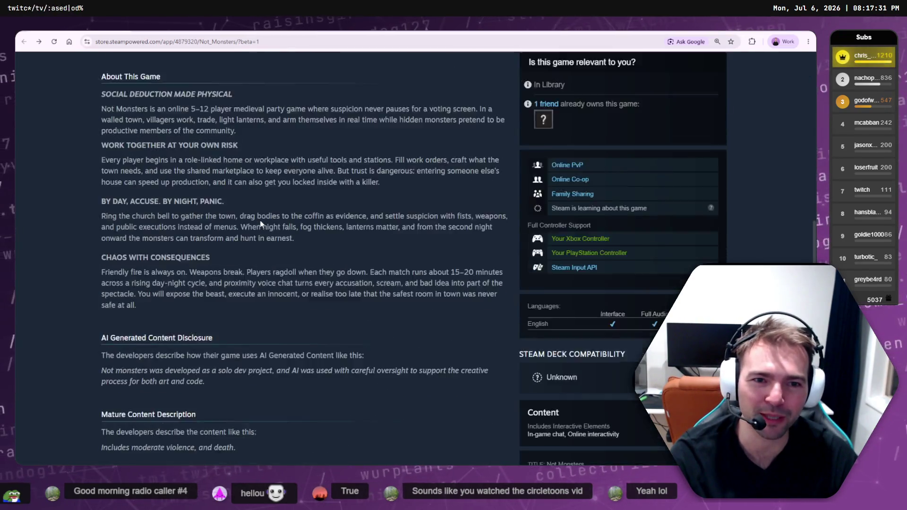
pyautogui.hotkey('ctrl', 'w')
pyautogui.scroll(-4, 153, 199)
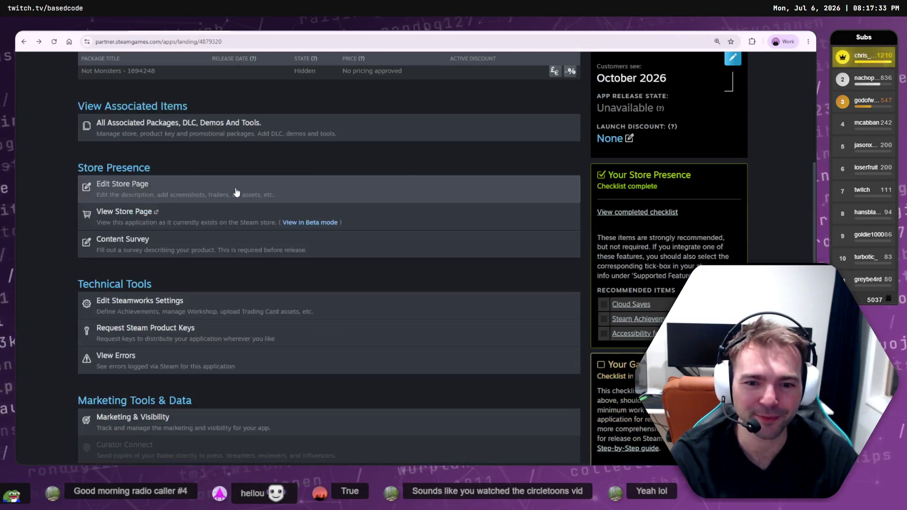
pyautogui.click(154, 198)
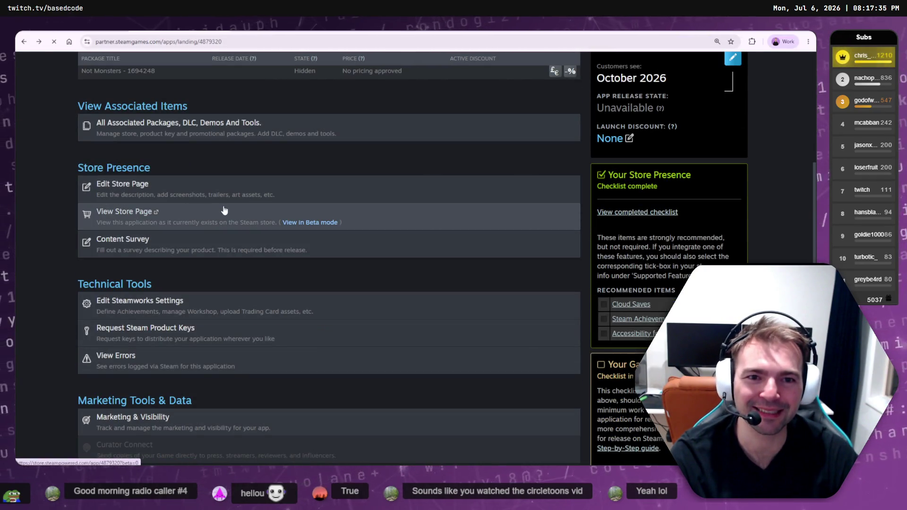
pyautogui.scroll(6, 225, 209)
pyautogui.scroll(-10, 258, 220)
pyautogui.scroll(15, 265, 227)
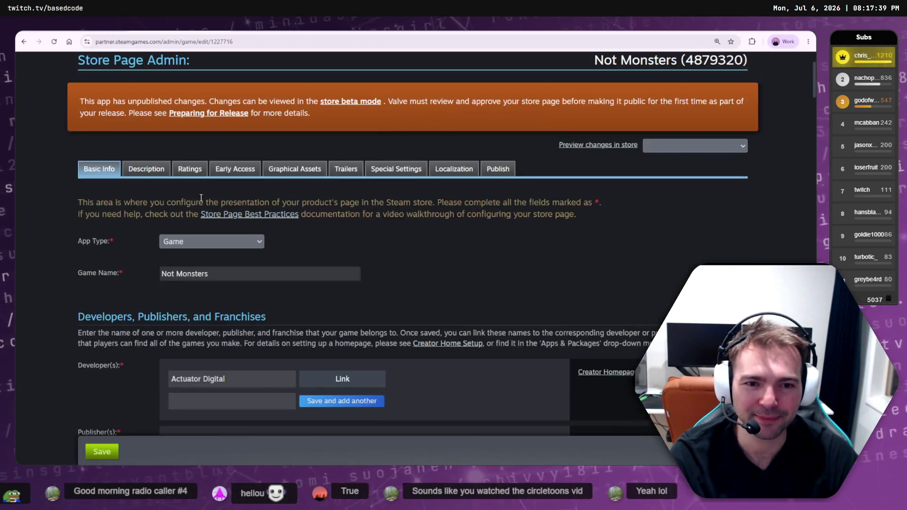
pyautogui.click(142, 164)
# Delete the empty lines after the killer. and earnest. paragraphs, then compare with the beta page
pyautogui.scroll(-10, 230, 210)
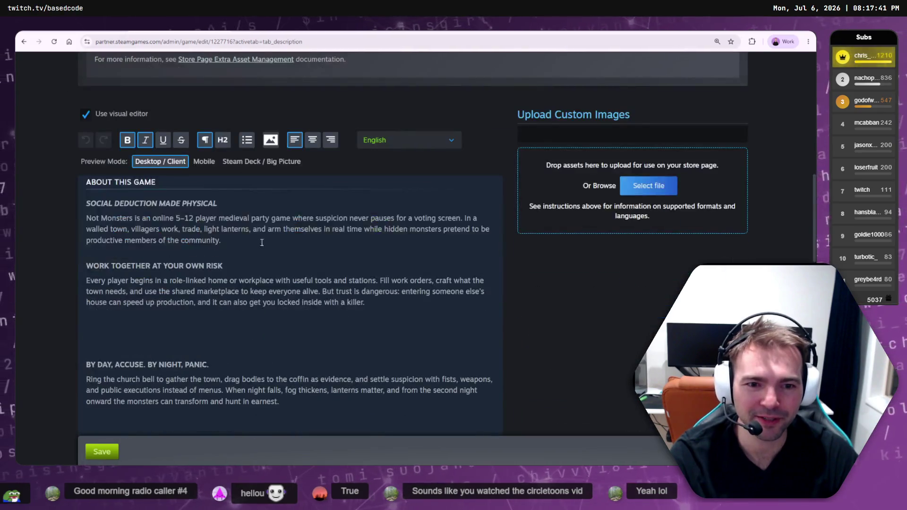
pyautogui.press('Home')
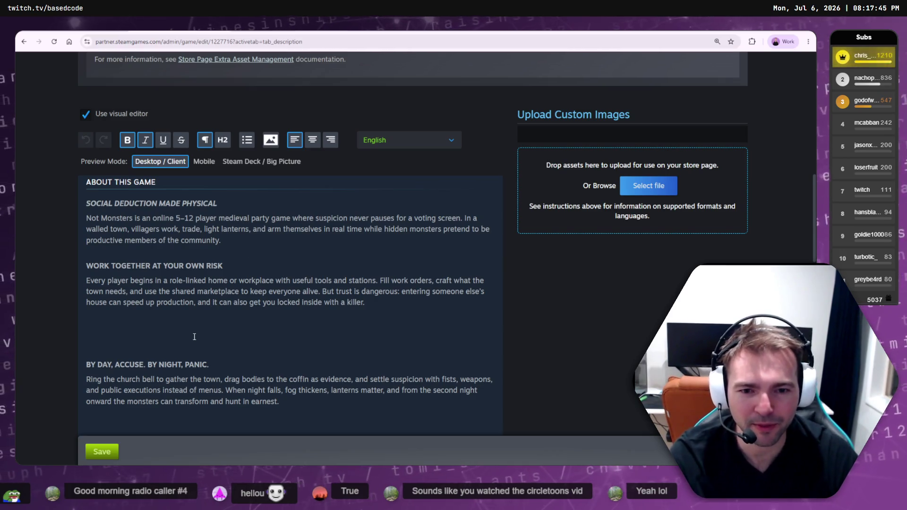
pyautogui.click(192, 340)
pyautogui.press('BackSpace')
pyautogui.press('BackSpace')
pyautogui.press('BackSpace')
pyautogui.click(141, 406)
pyautogui.press('BackSpace')
pyautogui.press('BackSpace')
pyautogui.press('BackSpace')
pyautogui.scroll(-5, 123, 416)
pyautogui.click(101, 452)
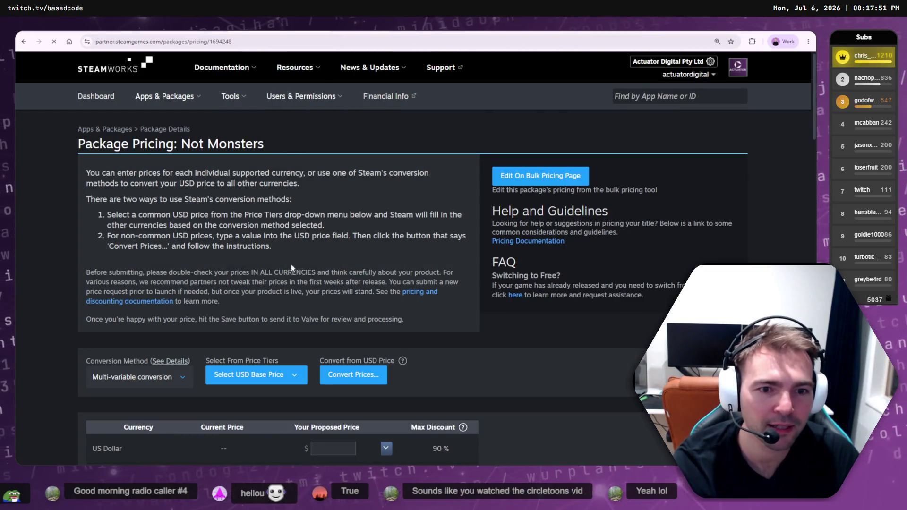
pyautogui.hotkey('ctrl', 'Tab')
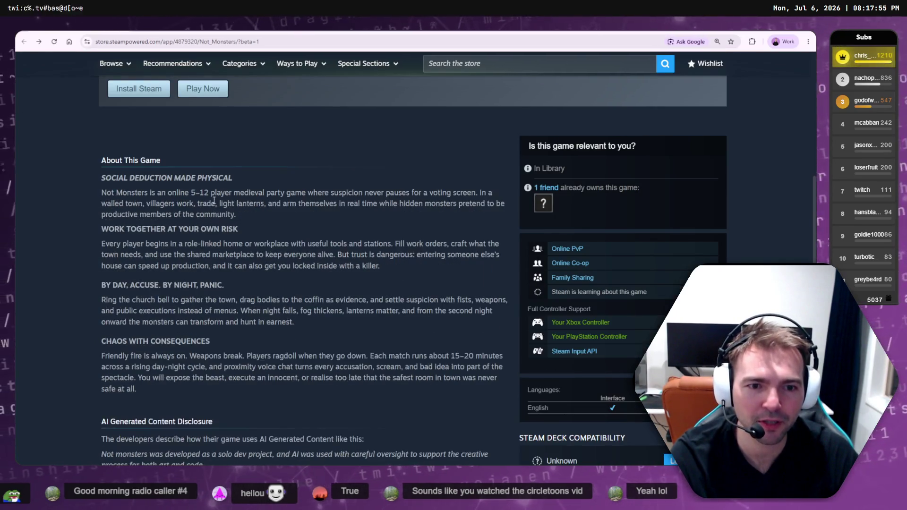
pyautogui.hotkey('ctrl', 'shift', 'Tab')
# Insert blank lines above the BY DAY and WORK TOGETHER AT YOUR OWN RISK headings
pyautogui.scroll(-10, 229, 311)
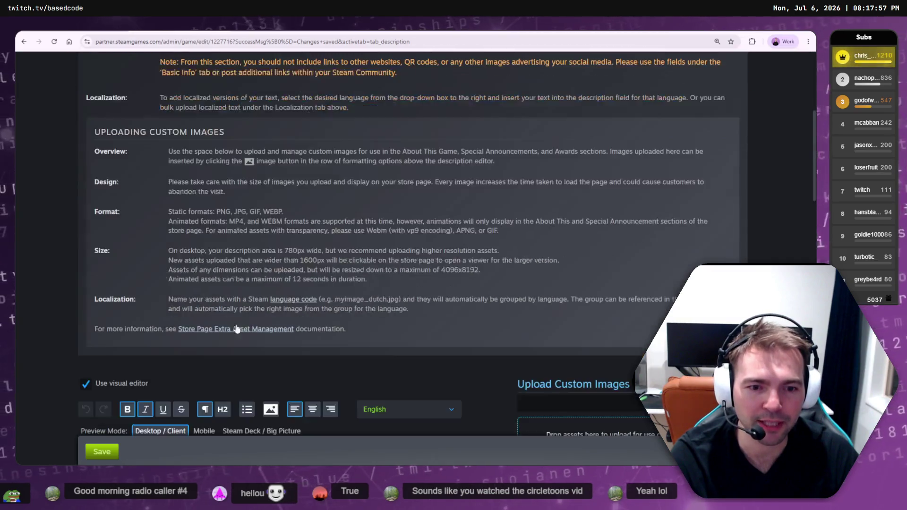
pyautogui.scroll(-3, 228, 312)
pyautogui.click(228, 258)
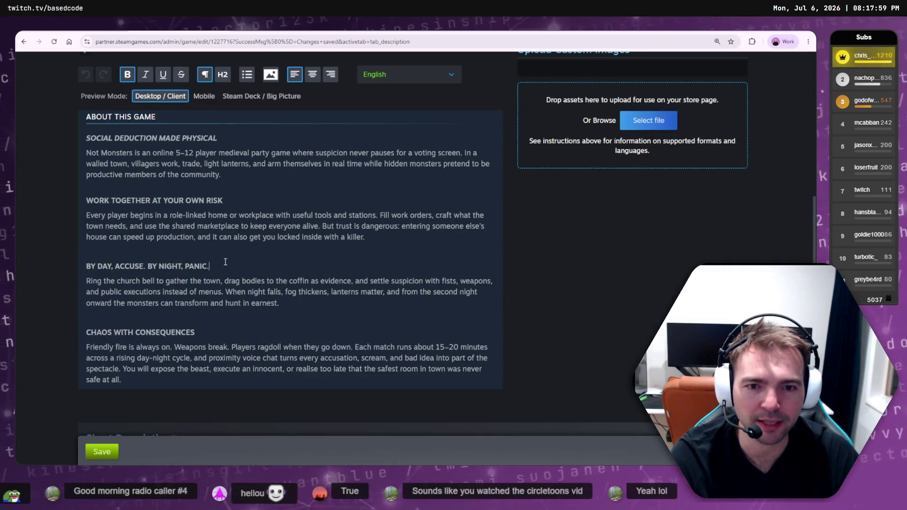
pyautogui.press('Return')
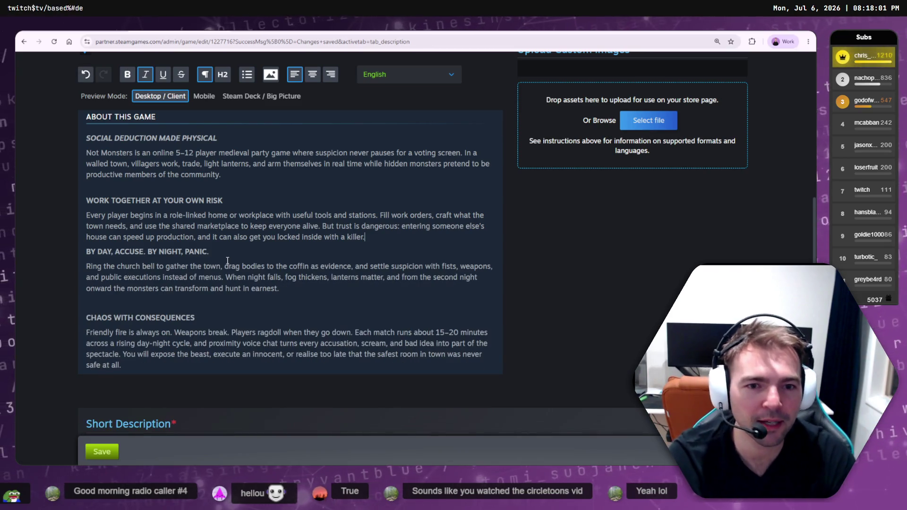
pyautogui.press('Up')
pyautogui.press('Up')
pyautogui.press('Up')
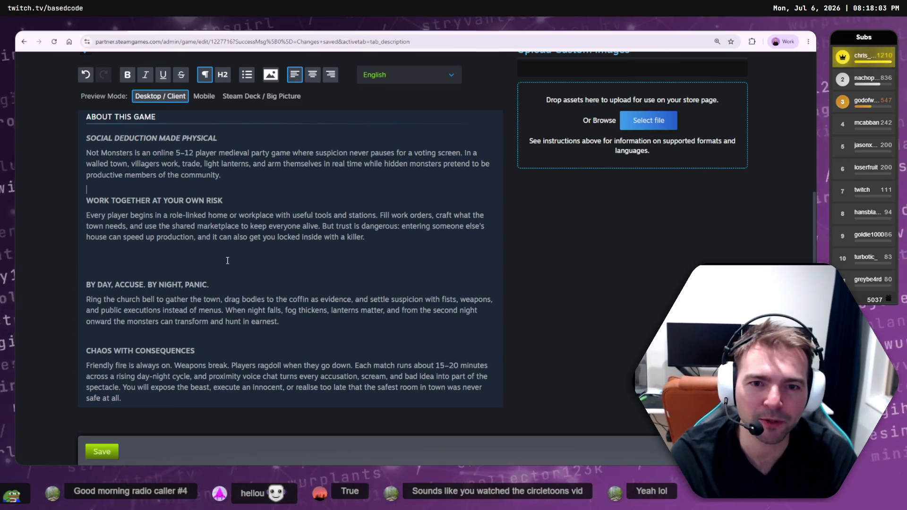
pyautogui.press('Return')
pyautogui.click(112, 349)
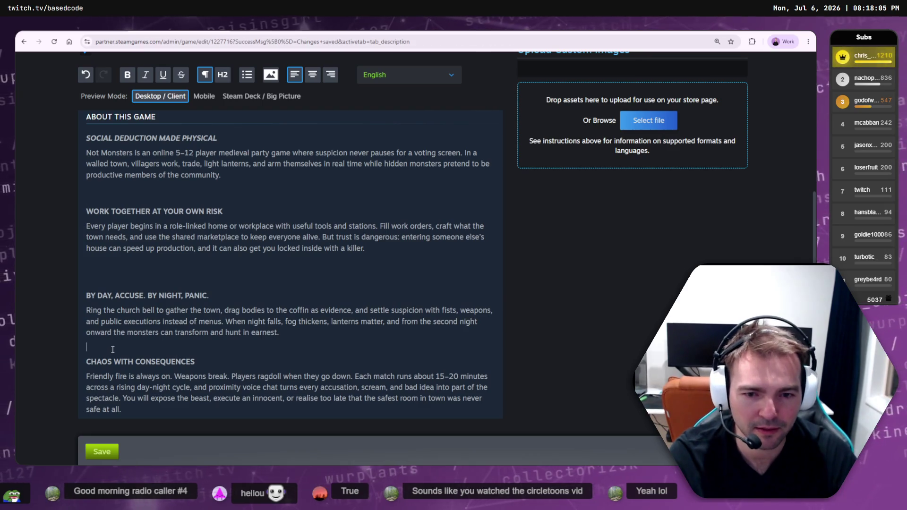
pyautogui.hotkey('alt', 'Left')
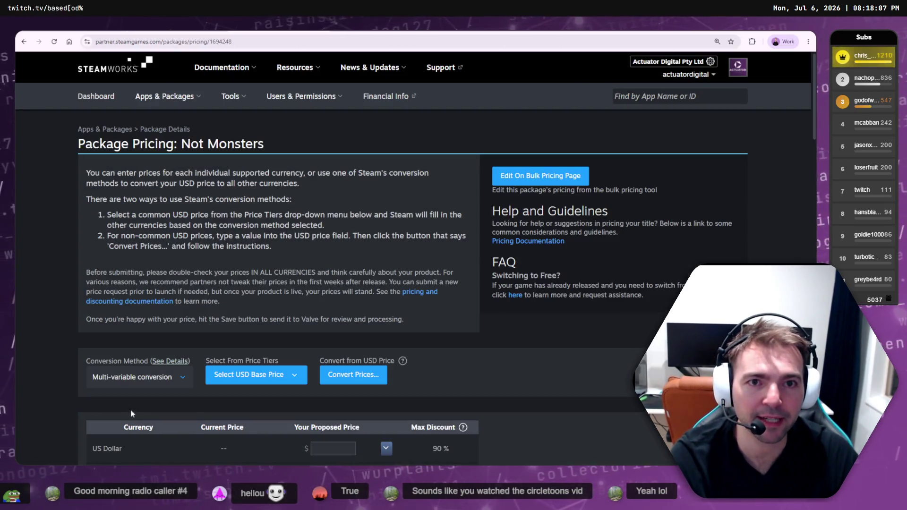
pyautogui.hotkey('alt', 'Right')
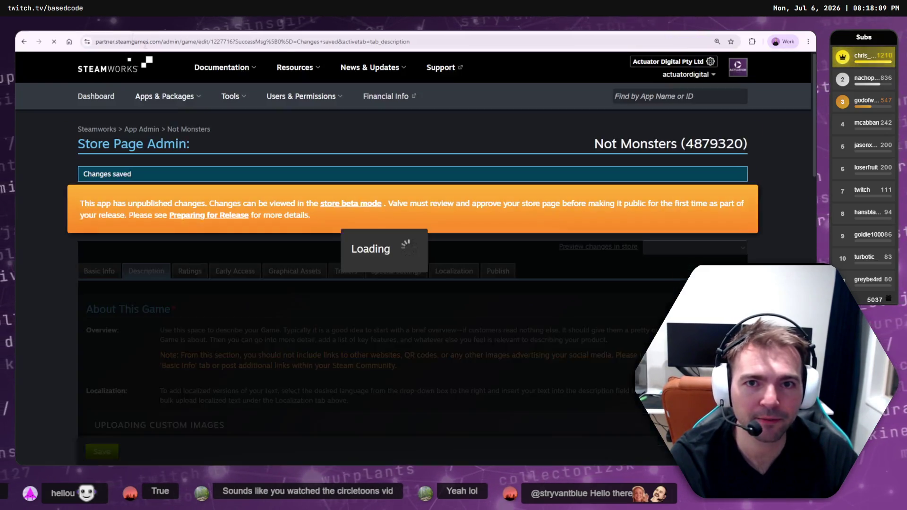
pyautogui.hotkey('alt', 'Right')
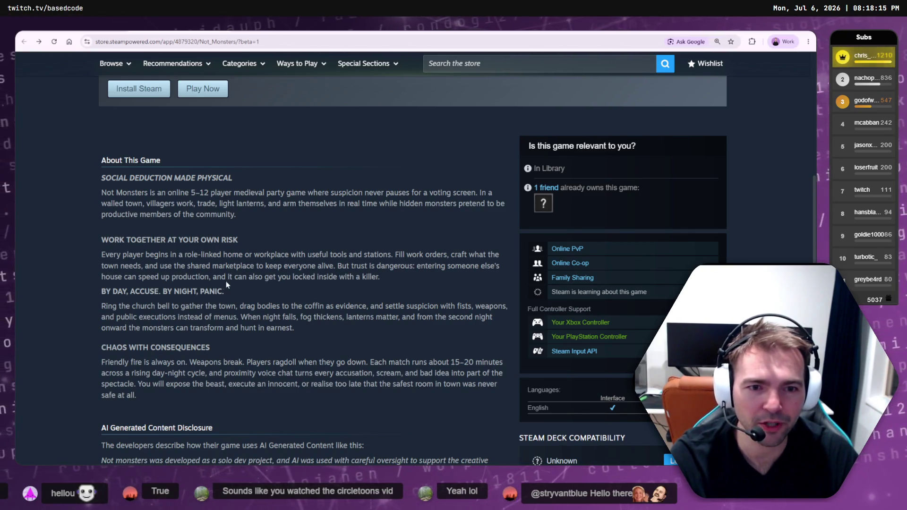
# Compare the later sections' spacing between the store beta page and the description editor
pyautogui.moveTo(488, 460); pyautogui.dragTo(286, 293)
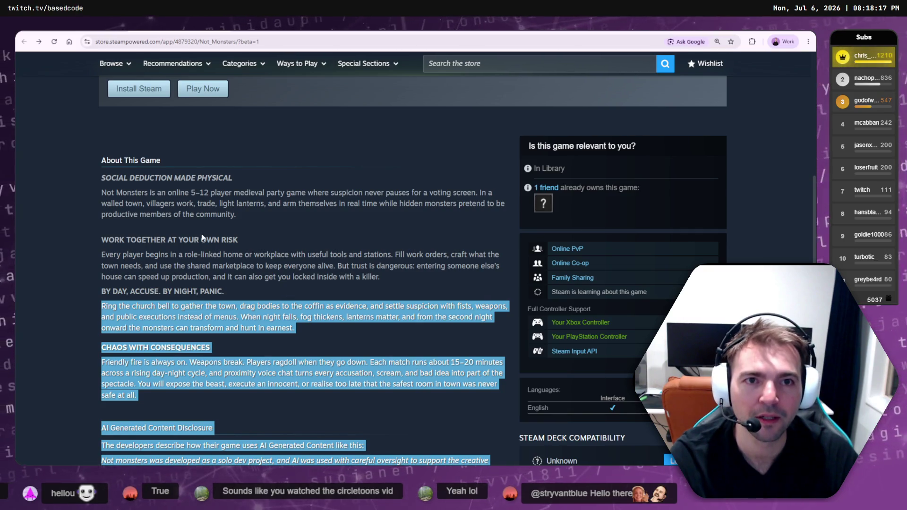
pyautogui.hotkey('ctrl', 'Tab')
pyautogui.hotkey('ctrl', 'Tab')
pyautogui.scroll(-10, 206, 234)
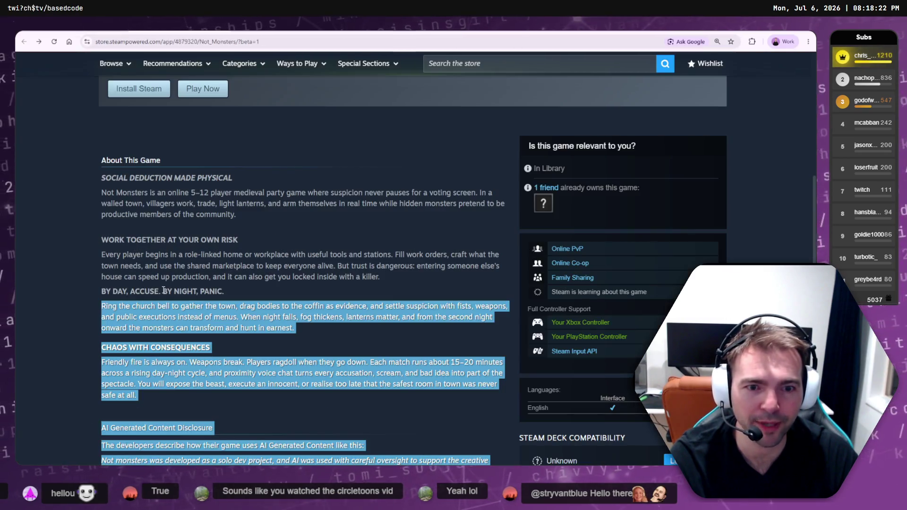
pyautogui.hotkey('ctrl', 'shift', 'Tab')
pyautogui.hotkey('ctrl', 'shift', 'Tab')
pyautogui.click(189, 226)
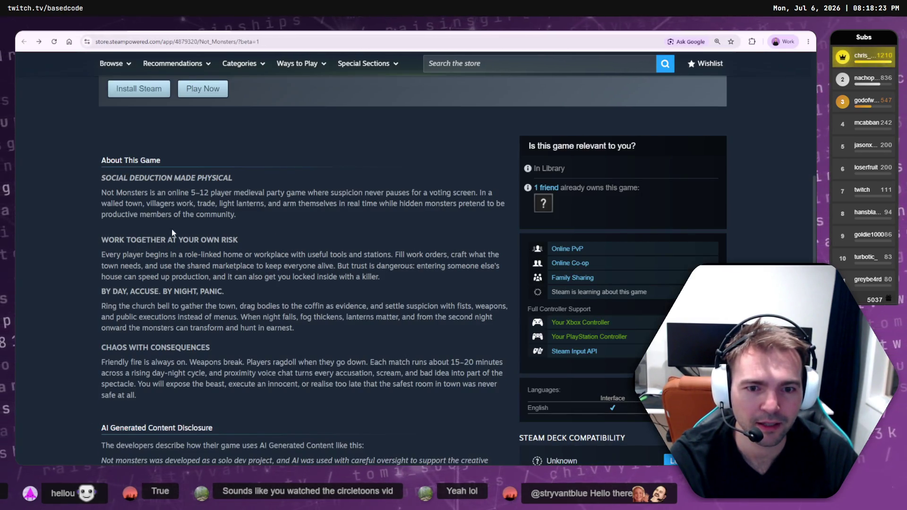
pyautogui.hotkey('ctrl', 'Tab')
pyautogui.hotkey('ctrl', 'Tab')
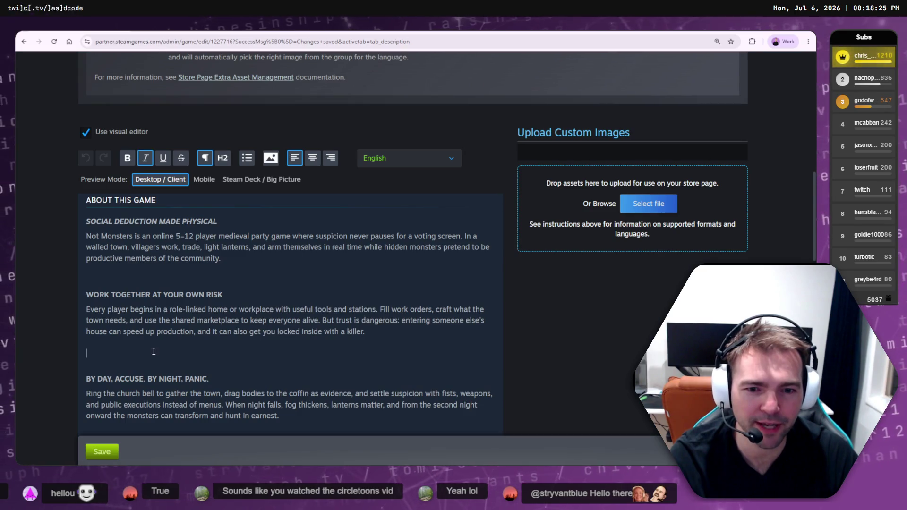
pyautogui.hotkey('ctrl', 'shift', 'Tab')
pyautogui.hotkey('ctrl', 'shift', 'Tab')
pyautogui.hotkey('ctrl', 'Tab')
pyautogui.hotkey('ctrl', 'Tab')
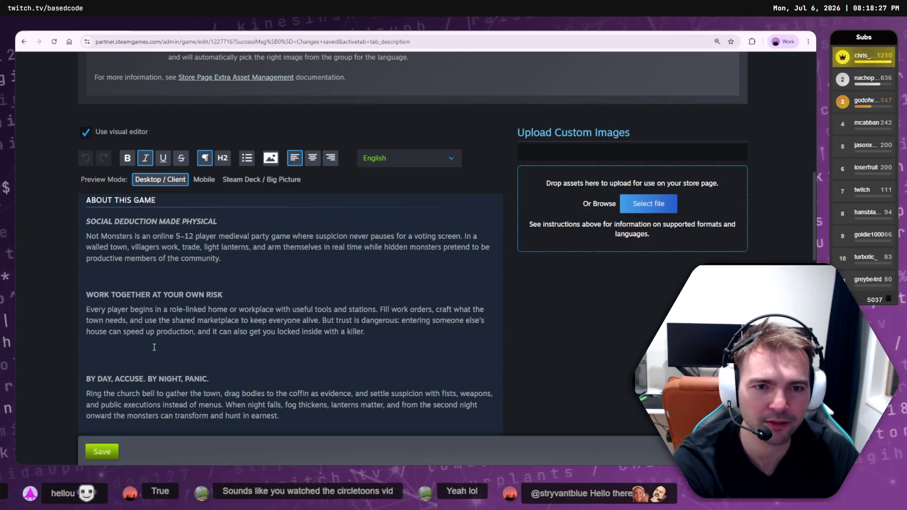
# Remove the empty line below killer. and add a blank line above the BY DAY heading
pyautogui.click(155, 344)
pyautogui.press('BackSpace')
pyautogui.press('BackSpace')
pyautogui.press('BackSpace')
pyautogui.press('BackSpace')
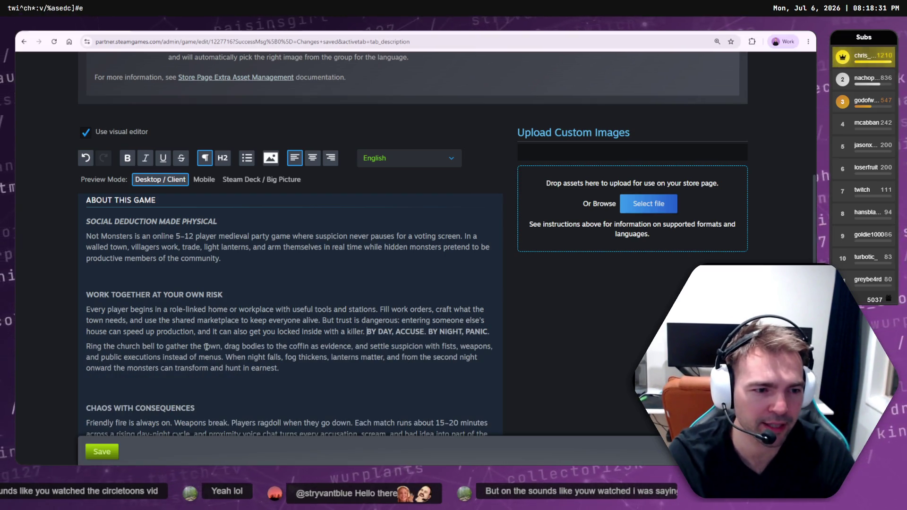
pyautogui.press('End')
pyautogui.press('Delete')
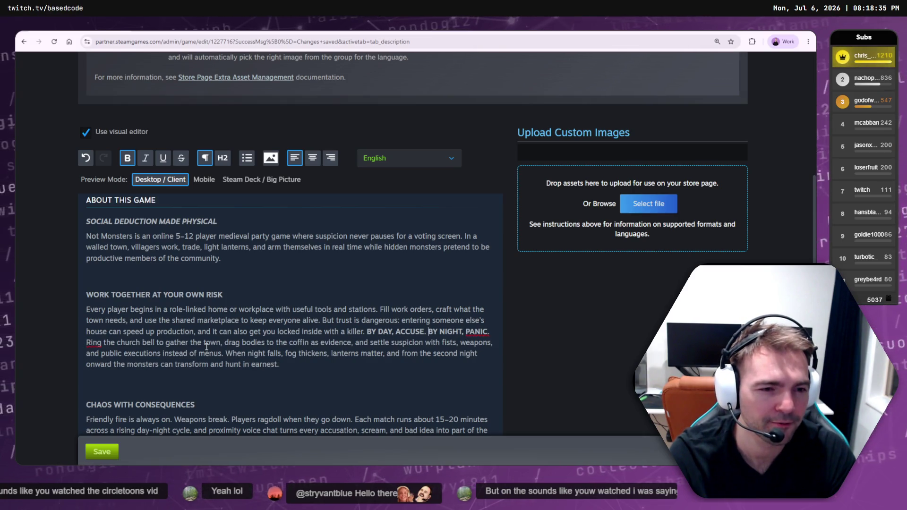
pyautogui.hotkey('ctrl', 'z')
pyautogui.press('Return')
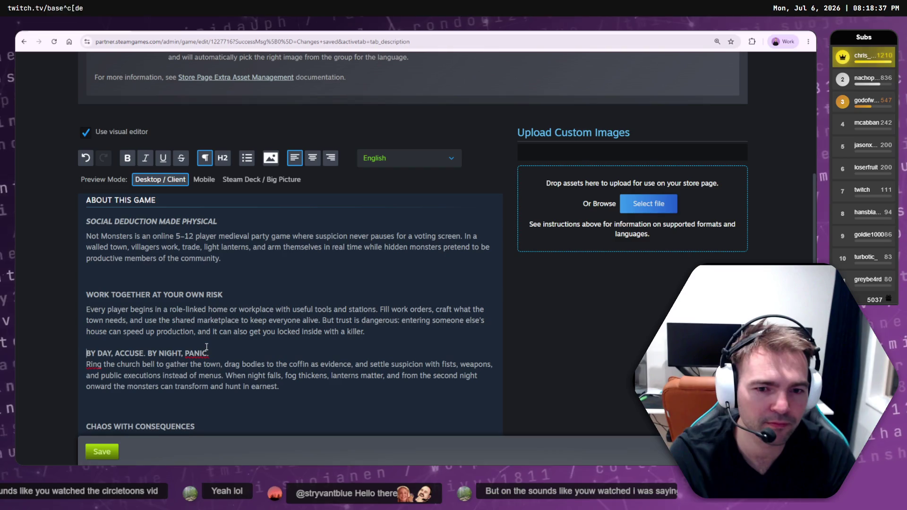
# Tighten CHAOS WITH CONSEQUENCES so its paragraph sits directly beneath it, then save
pyautogui.scroll(-1, 182, 355)
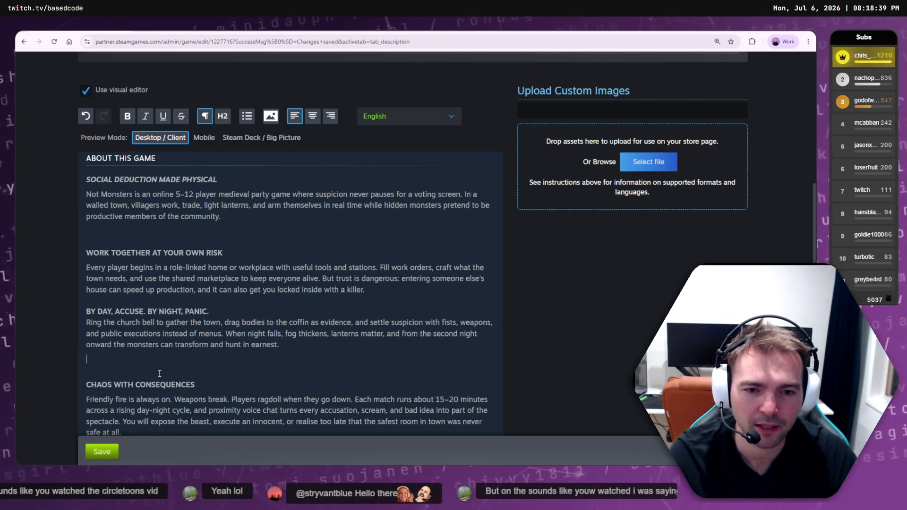
pyautogui.click(182, 355)
pyautogui.press('BackSpace')
pyautogui.press('BackSpace')
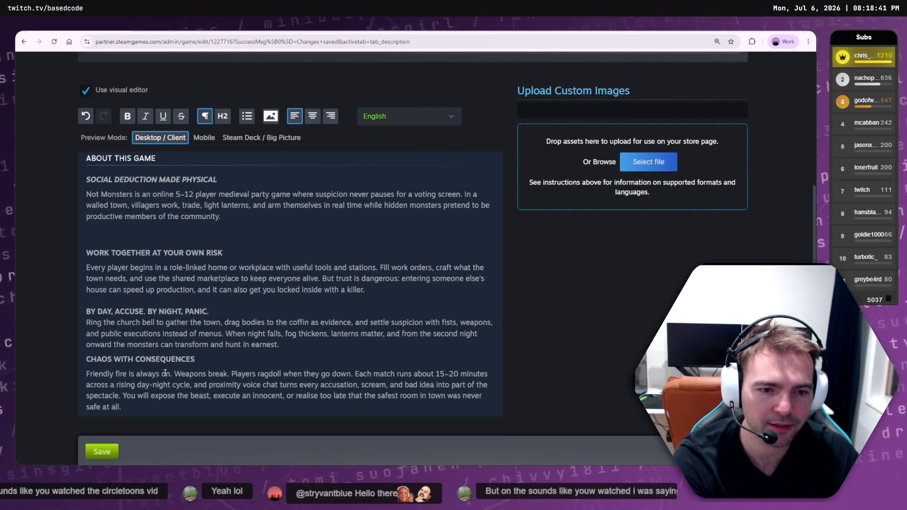
pyautogui.press('Delete')
pyautogui.hotkey('shift', 'Return')
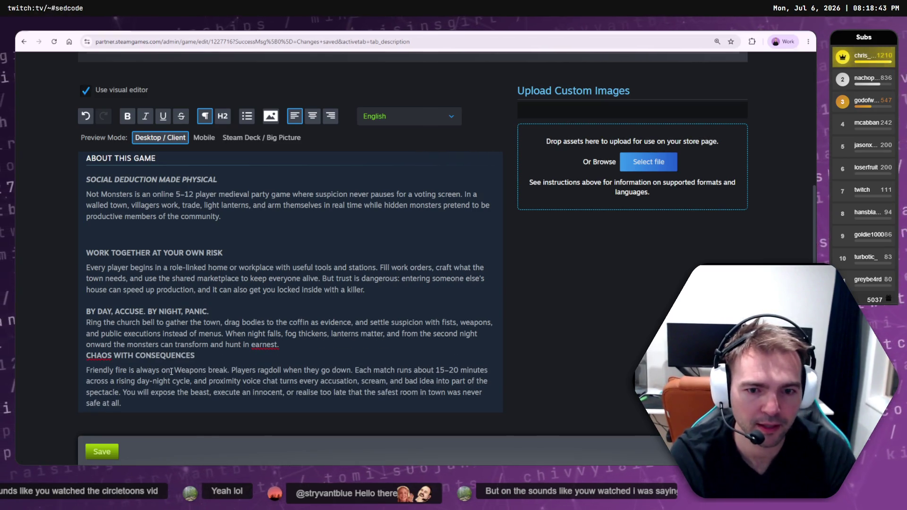
pyautogui.press('BackSpace')
pyautogui.press('Return')
pyautogui.press('End')
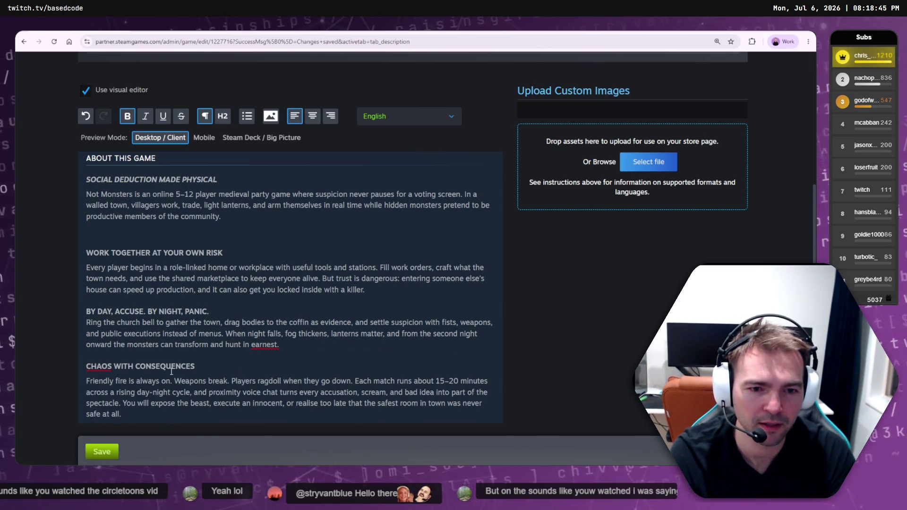
pyautogui.press('Delete')
pyautogui.hotkey('shift', 'Return')
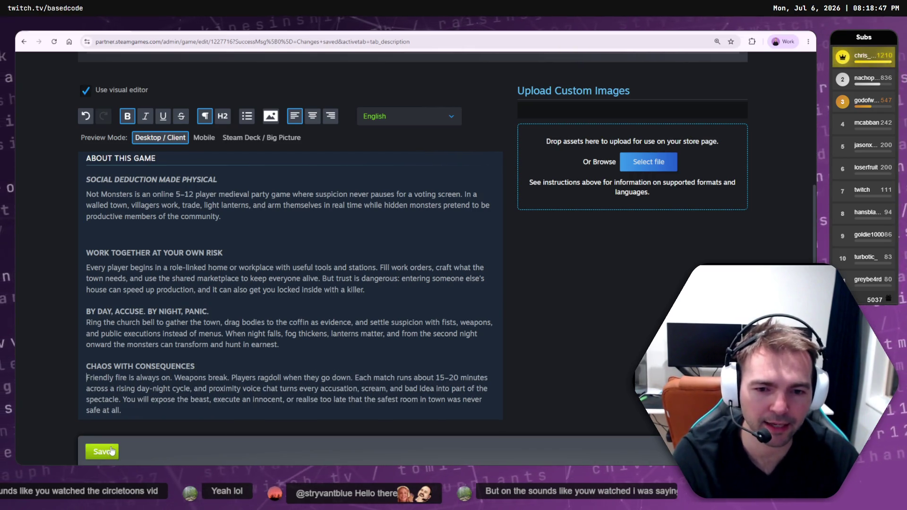
pyautogui.click(102, 452)
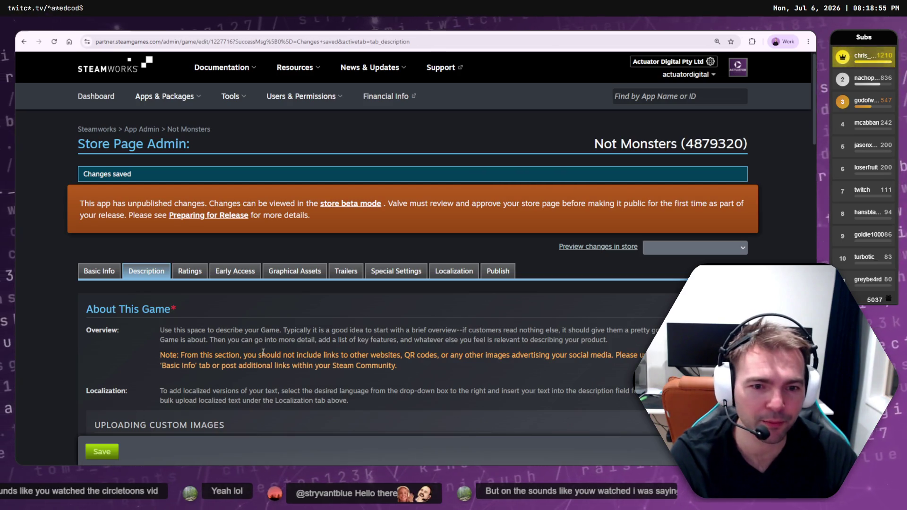
# Check the beta page, then add blank lines above BY DAY and CHAOS WITH CONSEQUENCES
pyautogui.scroll(-10, 263, 347)
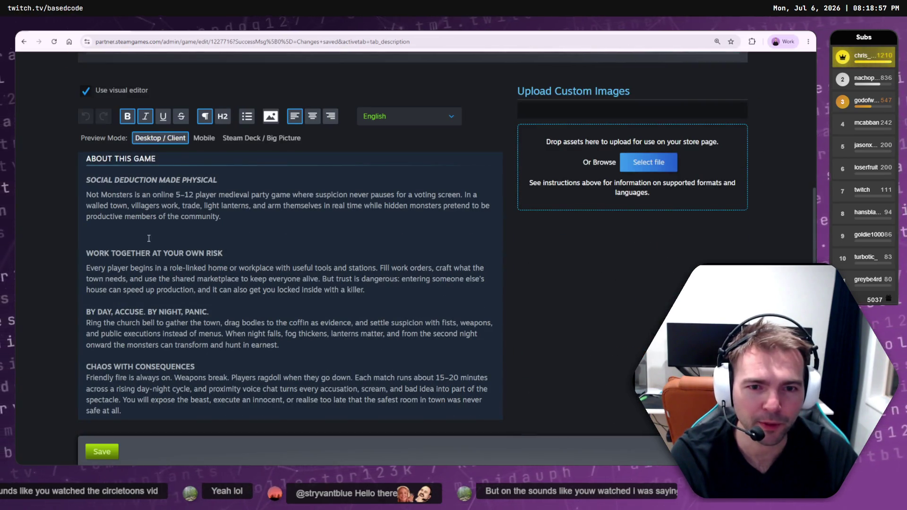
pyautogui.scroll(-1, 264, 347)
pyautogui.hotkey('ctrl', 'Tab')
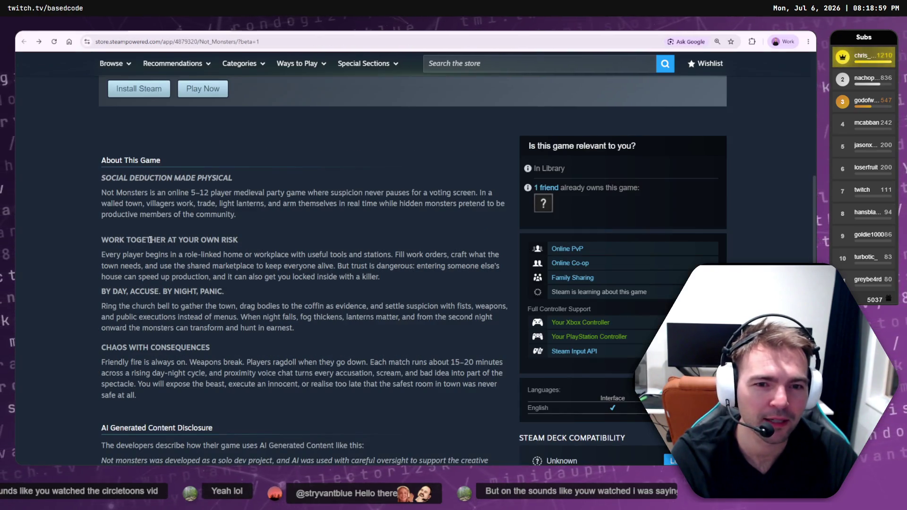
pyautogui.hotkey('ctrl', 'shift', 'Tab')
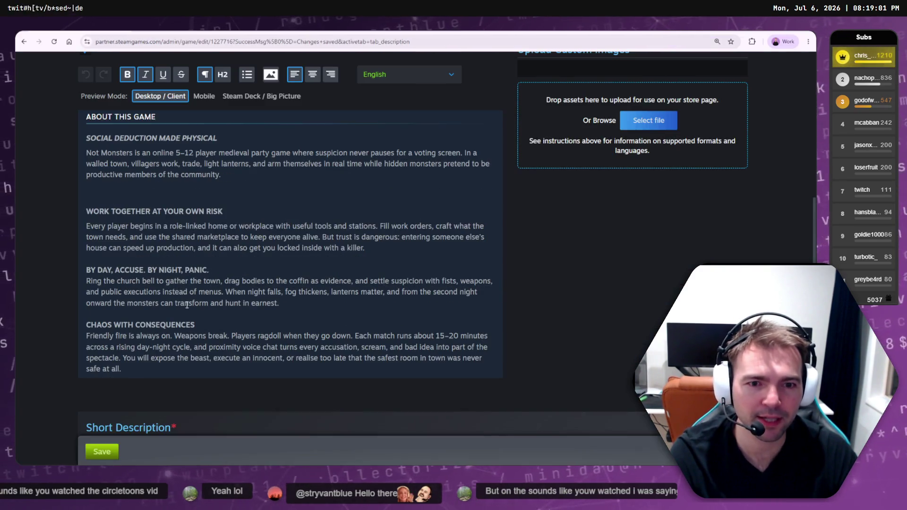
pyautogui.click(218, 268)
pyautogui.press('Return')
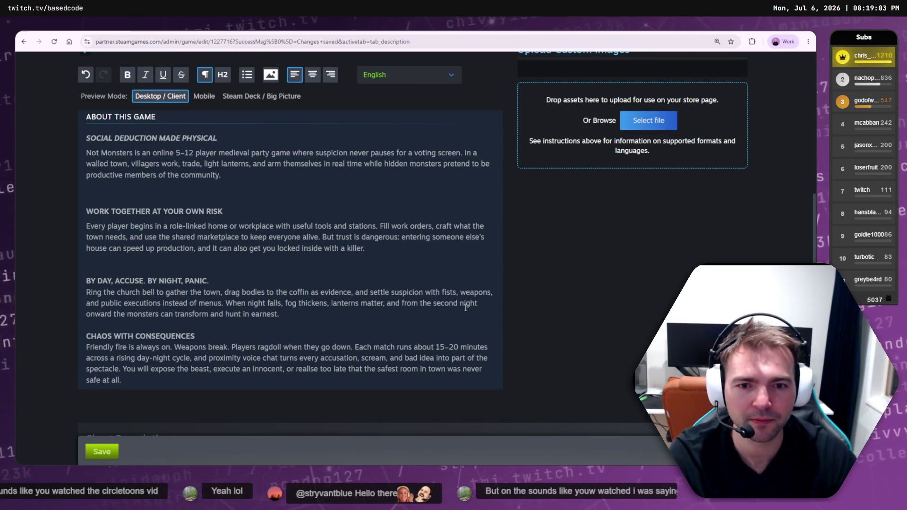
pyautogui.click(142, 321)
pyautogui.press('Return')
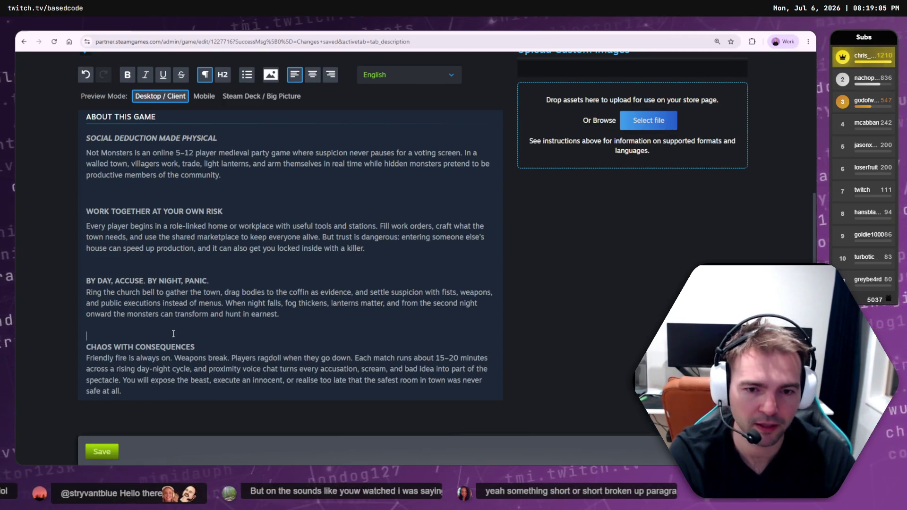
# Remove the blank line above WORK TOGETHER AT YOUR OWN RISK and save
pyautogui.hotkey('ctrl', 'Tab')
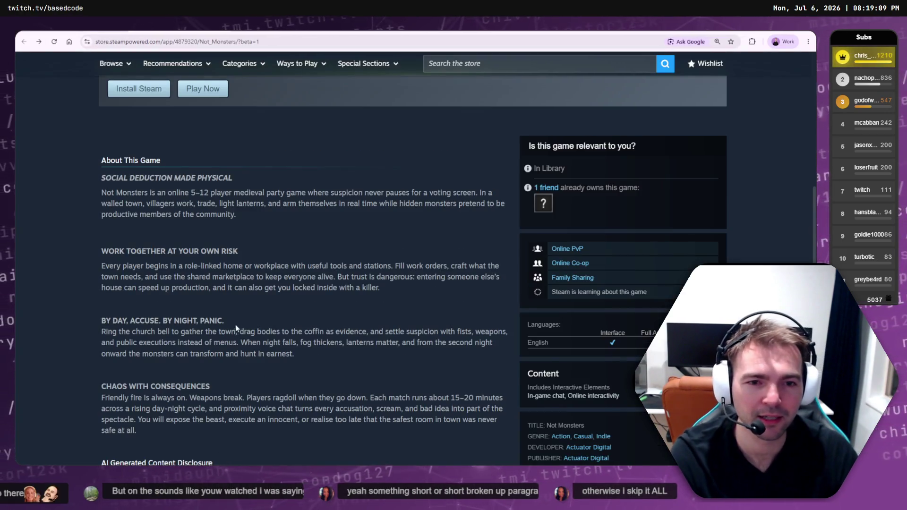
pyautogui.hotkey('ctrl', 'shift', 'Tab')
pyautogui.scroll(-10, 208, 331)
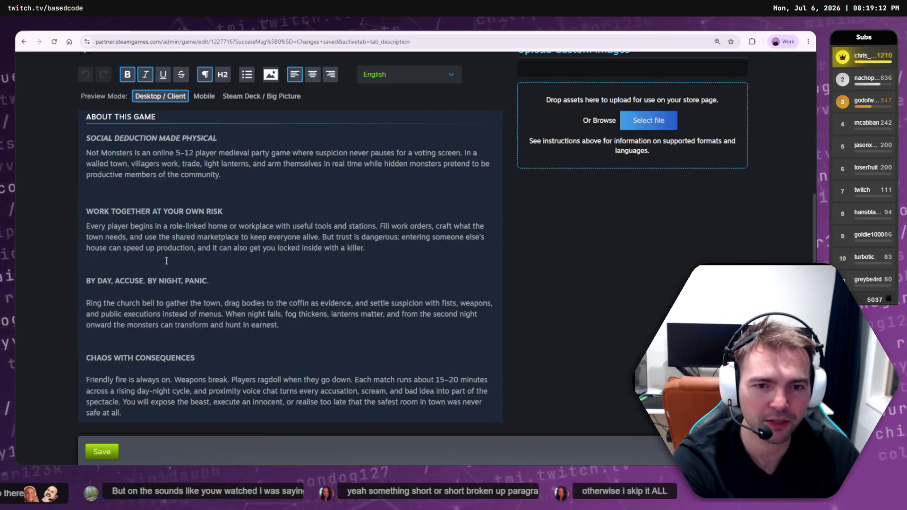
pyautogui.click(158, 200)
pyautogui.press('BackSpace')
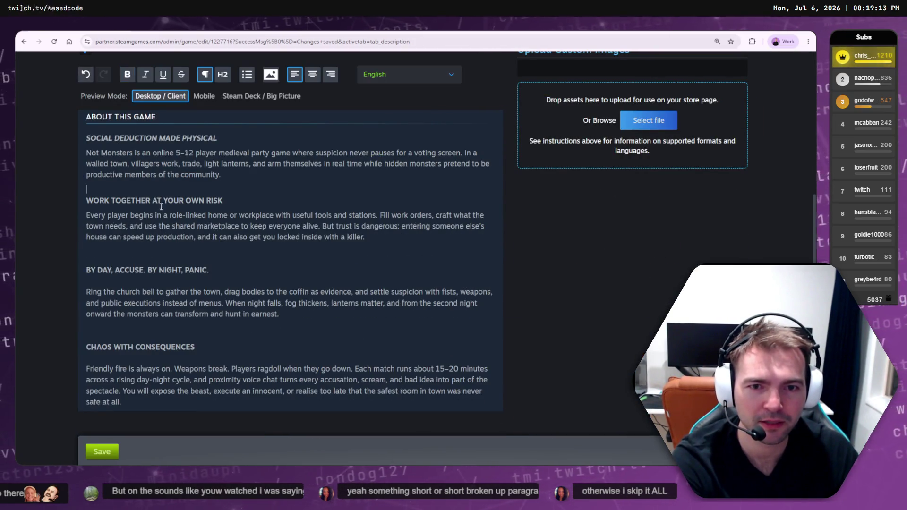
pyautogui.click(101, 451)
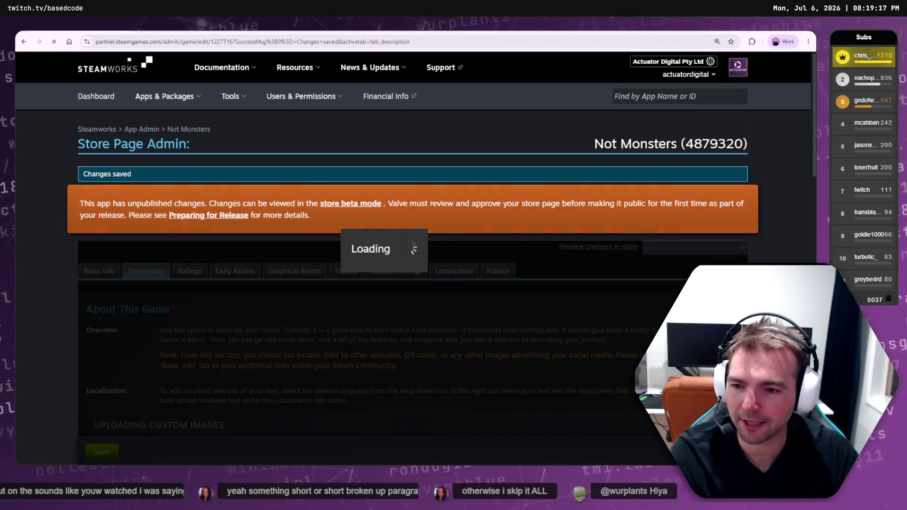
# Restore the gap above WORK TOGETHER, delete empty lines under BY DAY, and save
pyautogui.hotkey('ctrl', 'Tab')
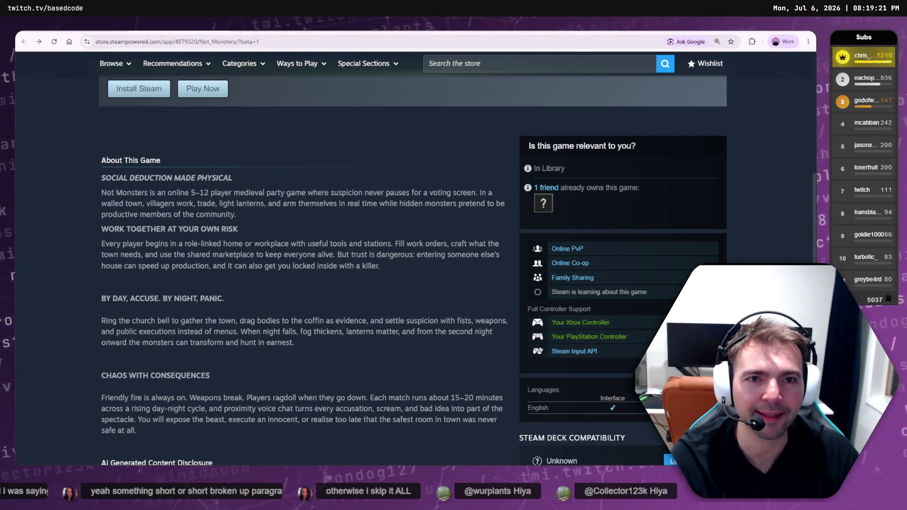
pyautogui.hotkey('ctrl', 'shift', 'Tab')
pyautogui.scroll(-10, 189, 327)
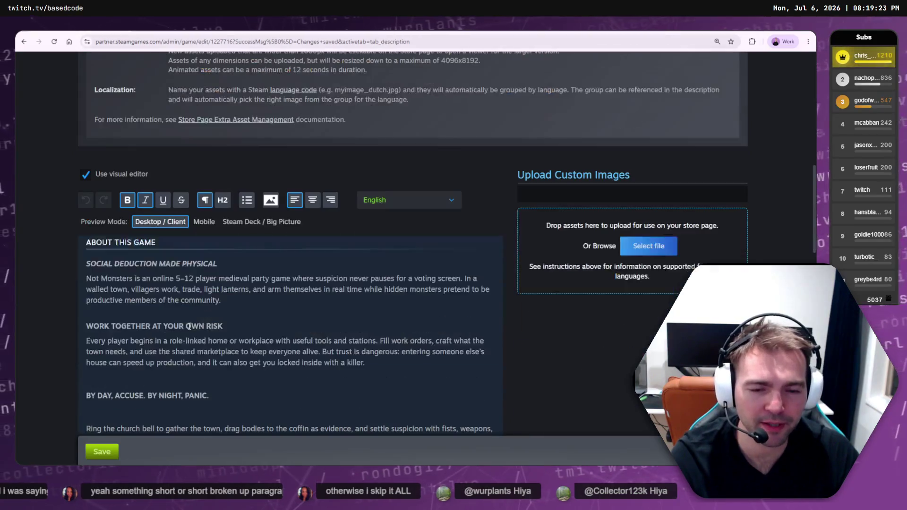
pyautogui.click(184, 318)
pyautogui.press('Return')
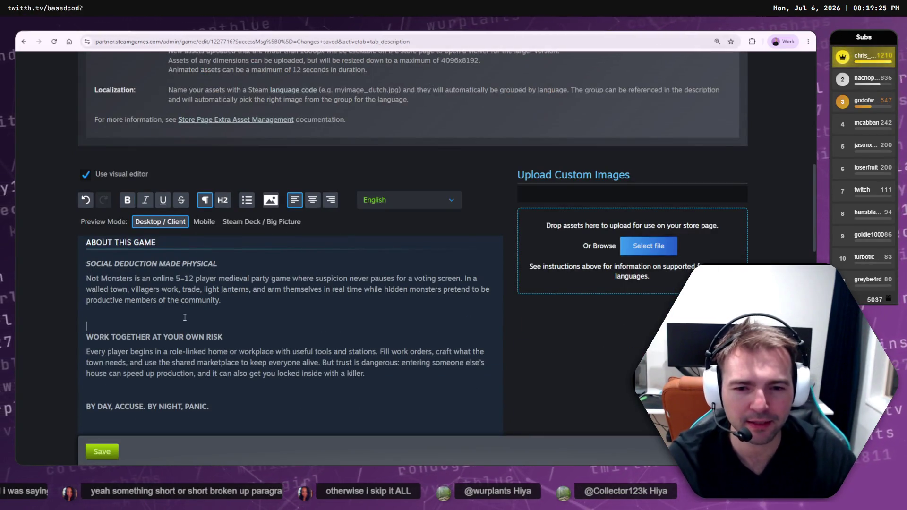
pyautogui.scroll(-2, 183, 320)
pyautogui.press('BackSpace')
pyautogui.press('BackSpace')
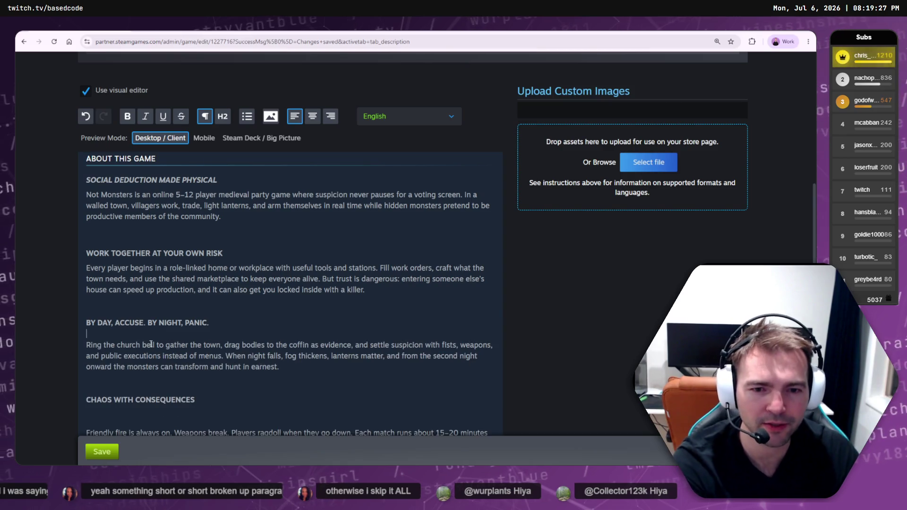
pyautogui.click(100, 454)
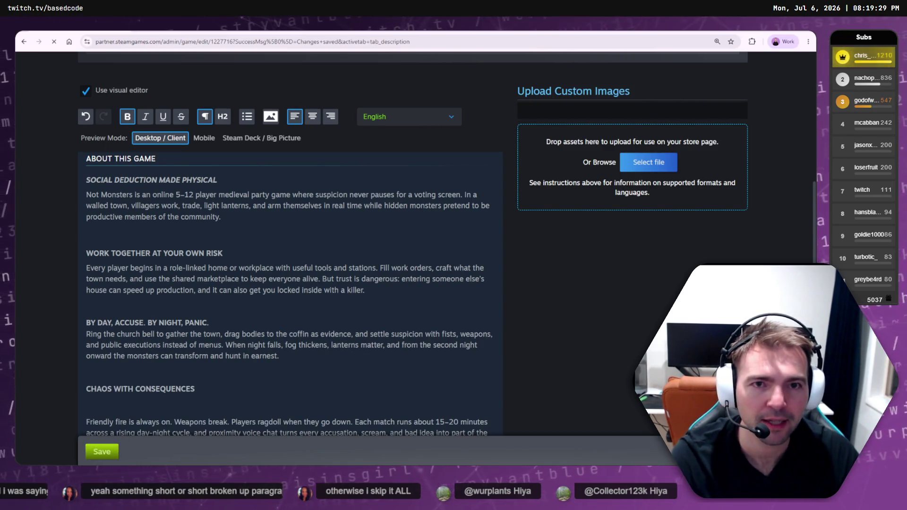
# Remove the blank lines under CHAOS WITH CONSEQUENCES and reload the store page to check
pyautogui.hotkey('ctrl', 'Tab')
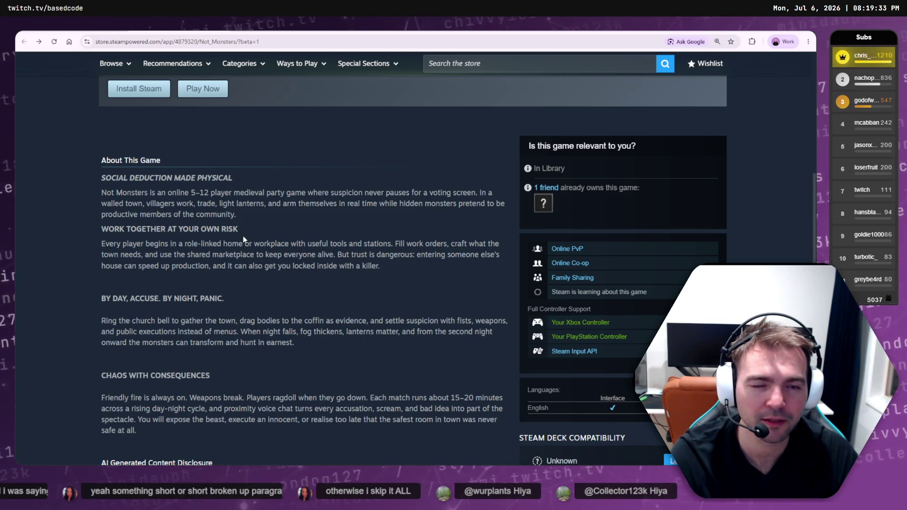
pyautogui.press('F5')
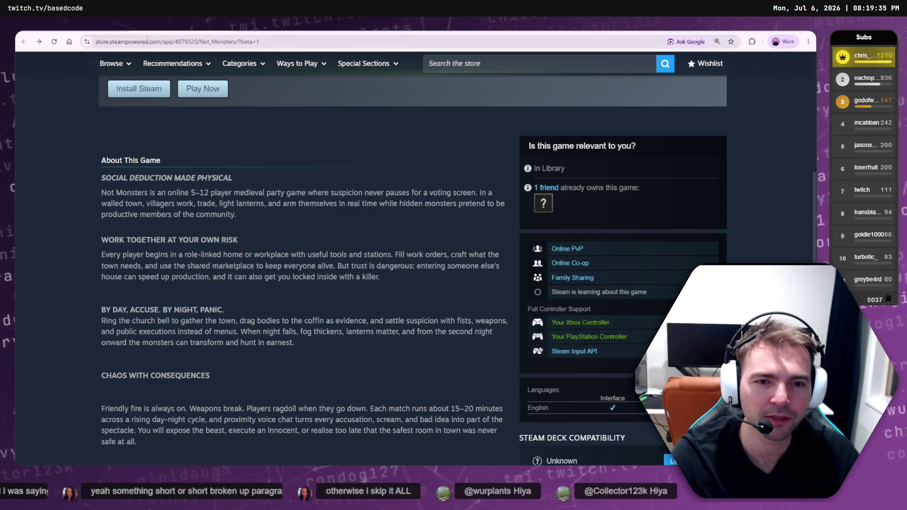
pyautogui.hotkey('ctrl', 'Tab')
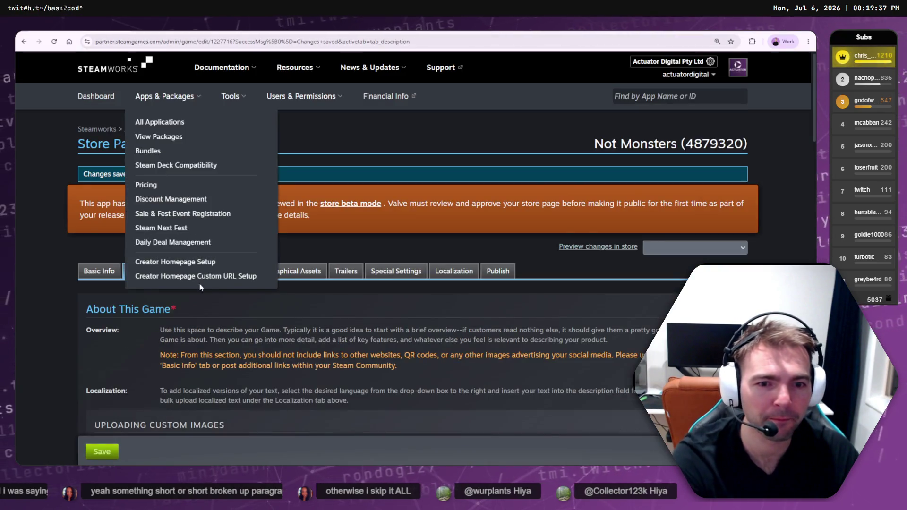
pyautogui.scroll(-10, 190, 309)
pyautogui.scroll(-1, 161, 316)
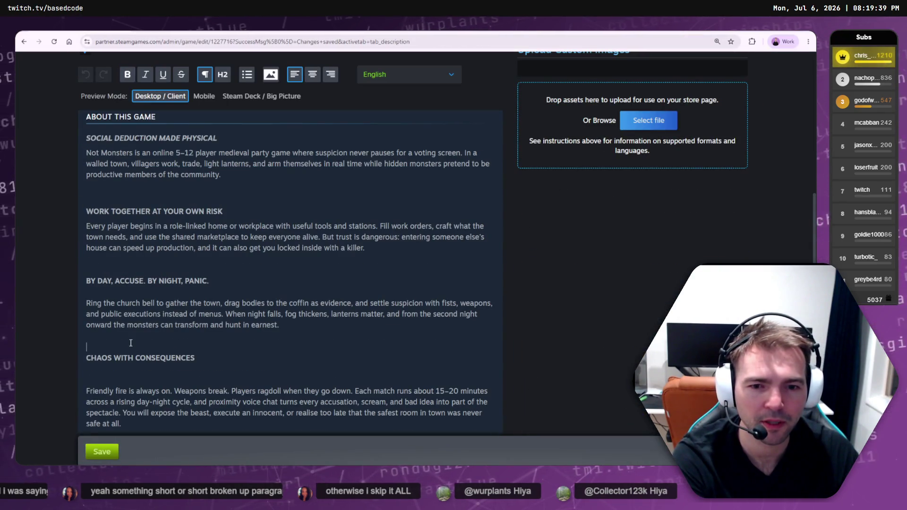
pyautogui.press('Delete')
pyautogui.press('Delete')
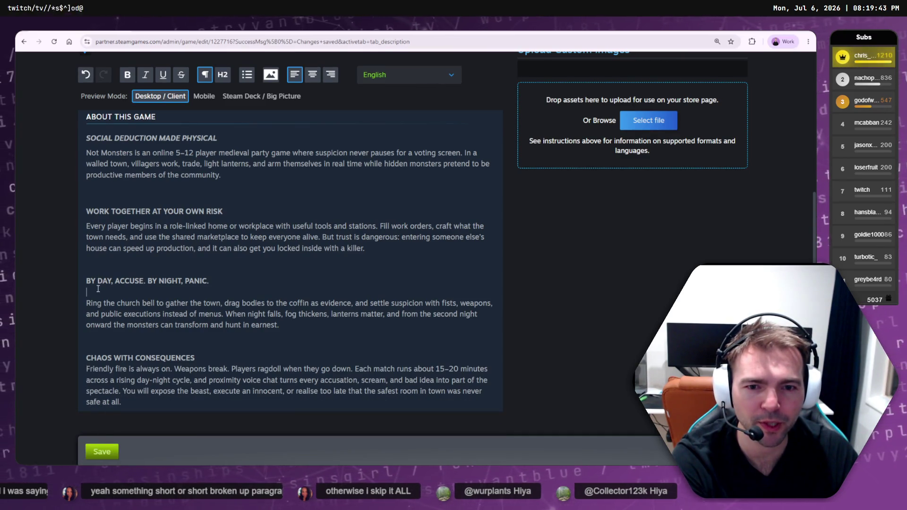
pyautogui.hotkey('ctrl', 'Tab')
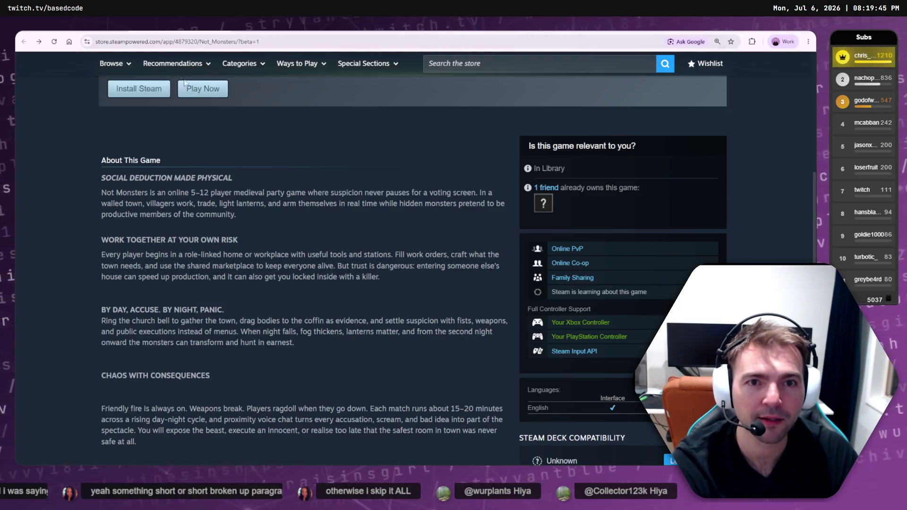
pyautogui.press('F5')
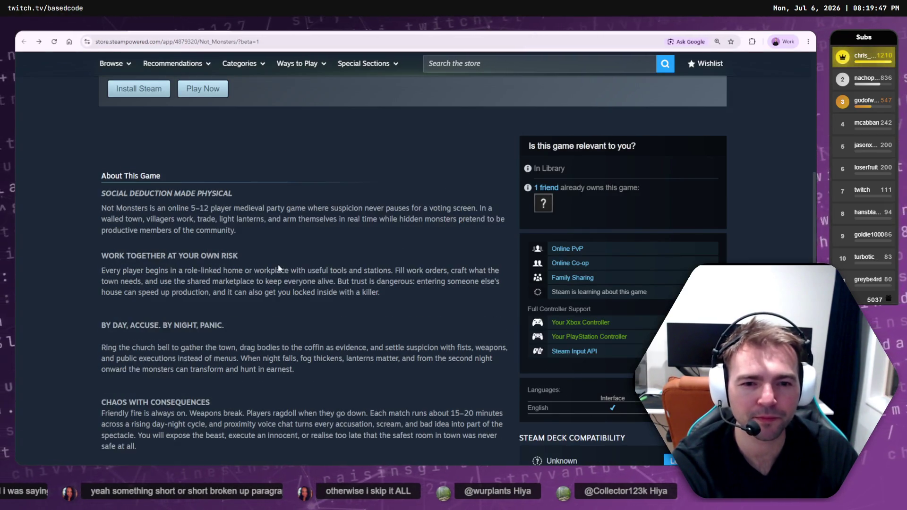
# Delete the last empty line under the BY DAY heading and save the description
pyautogui.moveTo(142, 340)
pyautogui.mouseDown()
pyautogui.moveTo(182, 465)
pyautogui.moveTo(142, 336)
pyautogui.moveTo(94, 319)
pyautogui.moveTo(115, 321)
pyautogui.mouseUp()
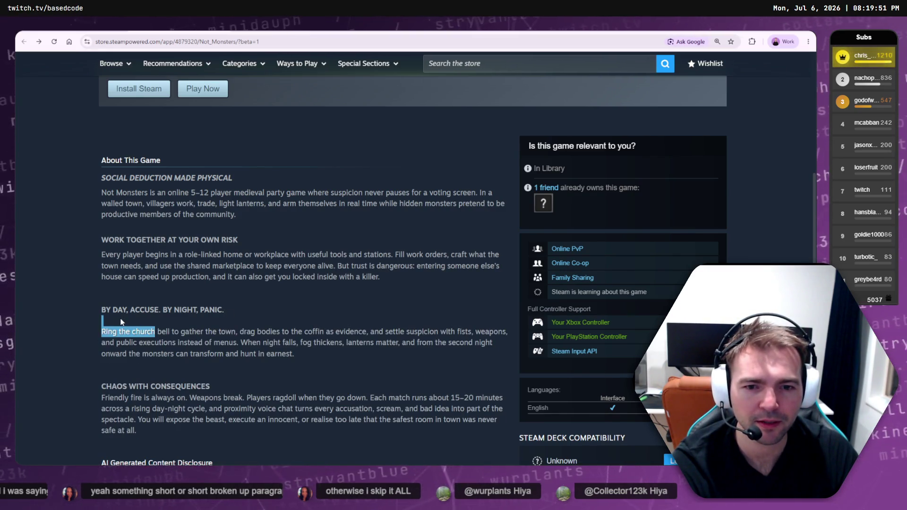
pyautogui.hotkey('ctrl', 'Tab')
pyautogui.scroll(-15, 177, 364)
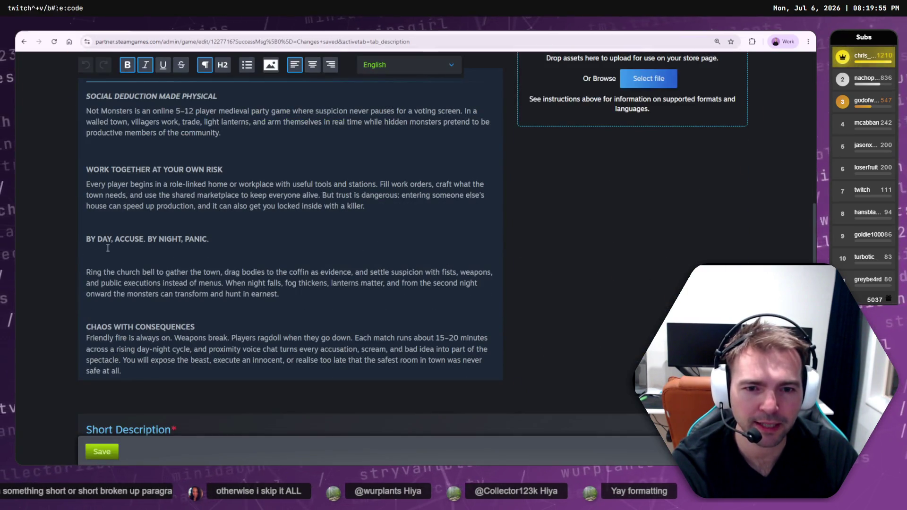
pyautogui.click(113, 260)
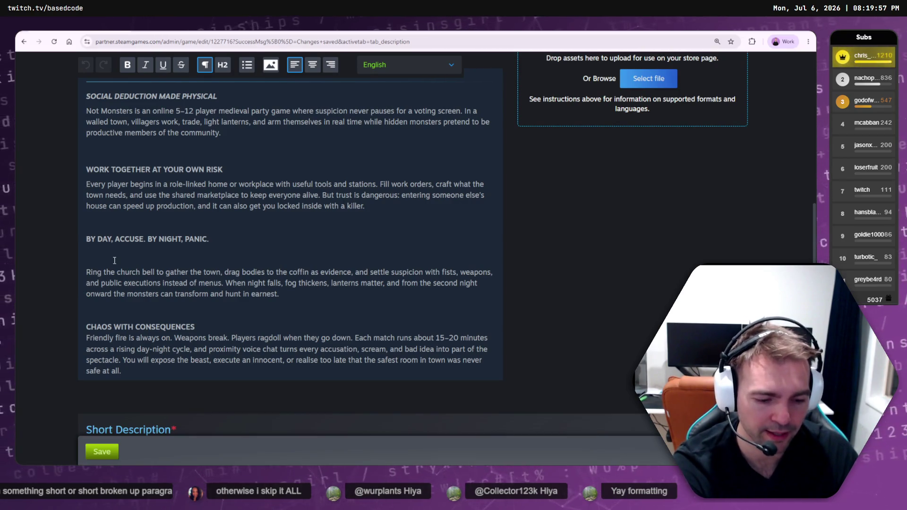
pyautogui.press('BackSpace')
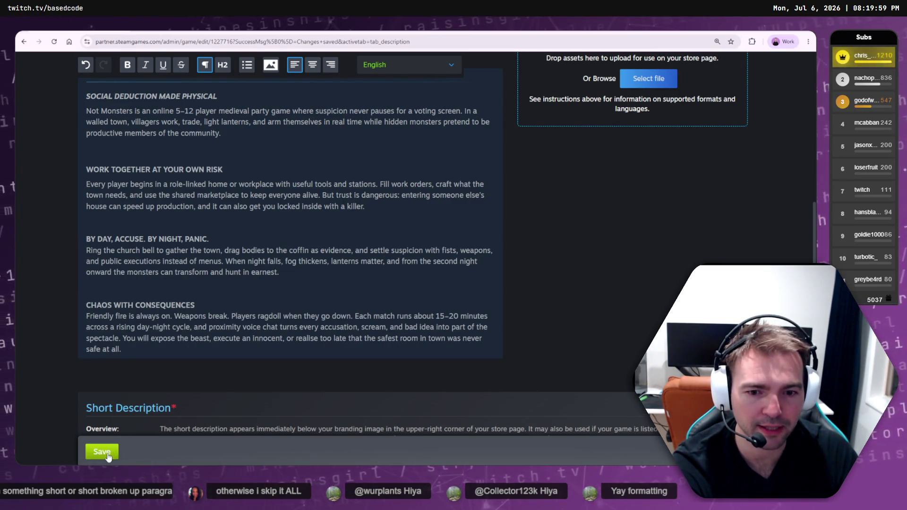
pyautogui.click(105, 458)
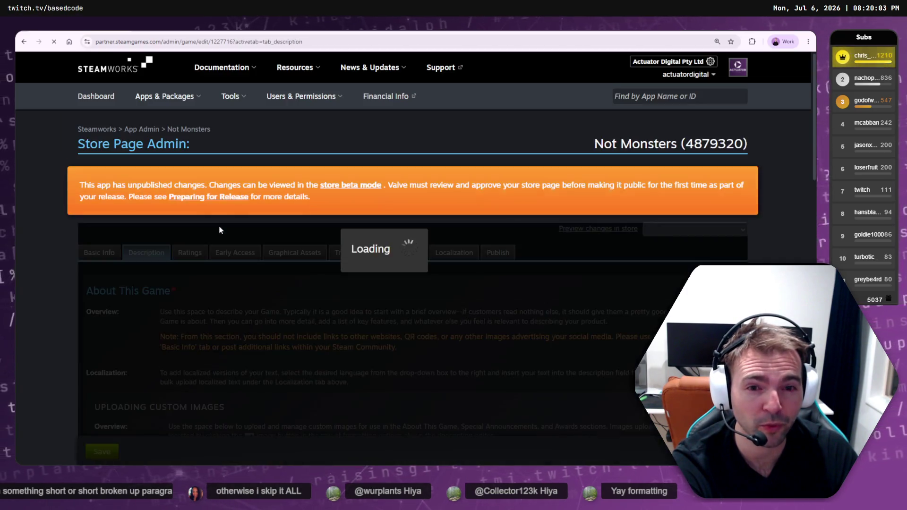
# Review the saved description in the editor and on the beta store page
pyautogui.scroll(-15, 165, 255)
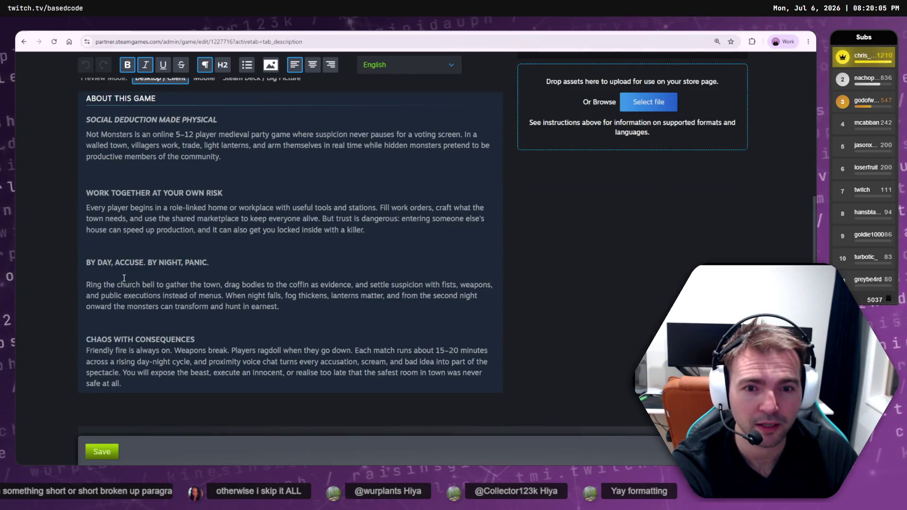
pyautogui.hotkey('ctrl', 'Tab')
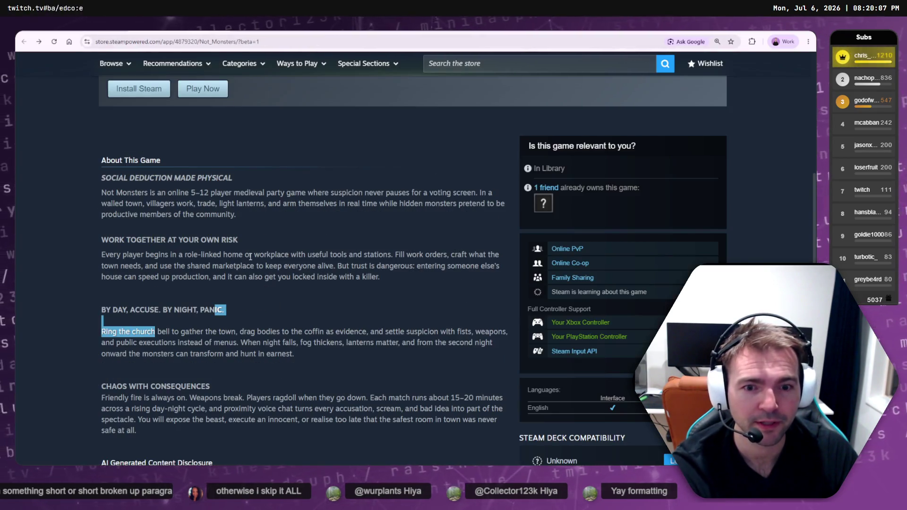
pyautogui.click(251, 257)
pyautogui.scroll(-1, 243, 274)
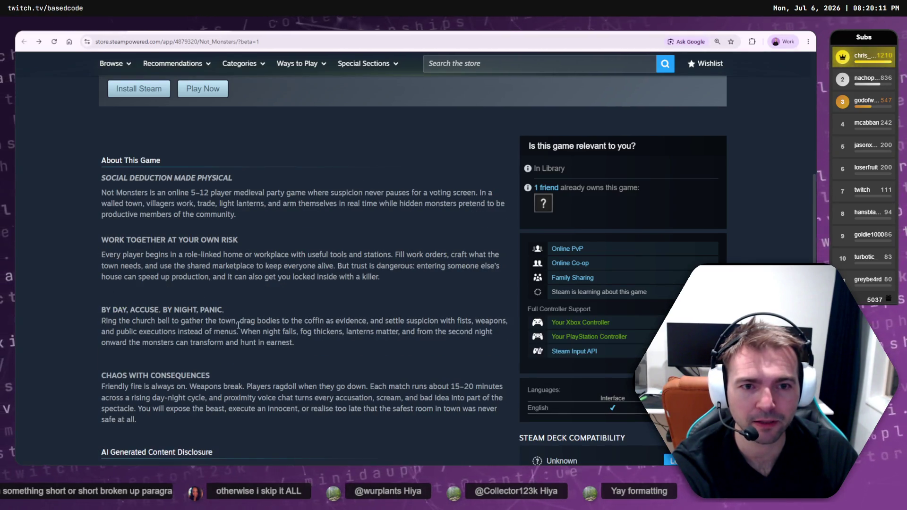
# Un-italicize SOCIAL DEDUCTION MADE PHYSICAL, remove the blank line under BY DAY, and save
pyautogui.hotkey('ctrl', 'shift', 'Tab')
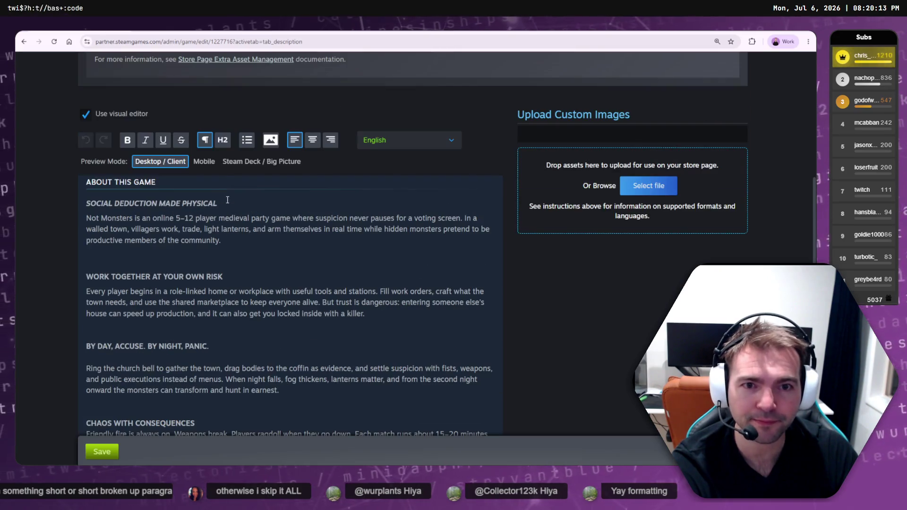
pyautogui.moveTo(227, 201); pyautogui.dragTo(85, 203)
pyautogui.click(146, 142)
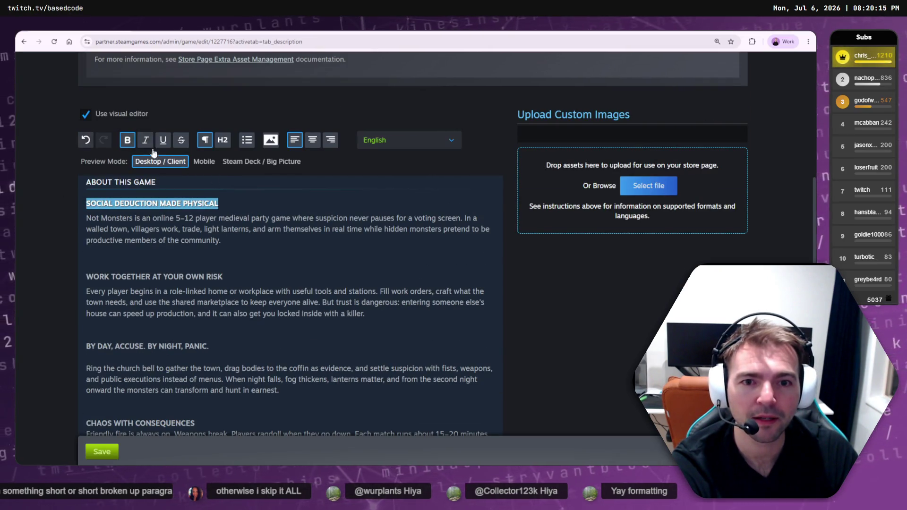
pyautogui.click(167, 266)
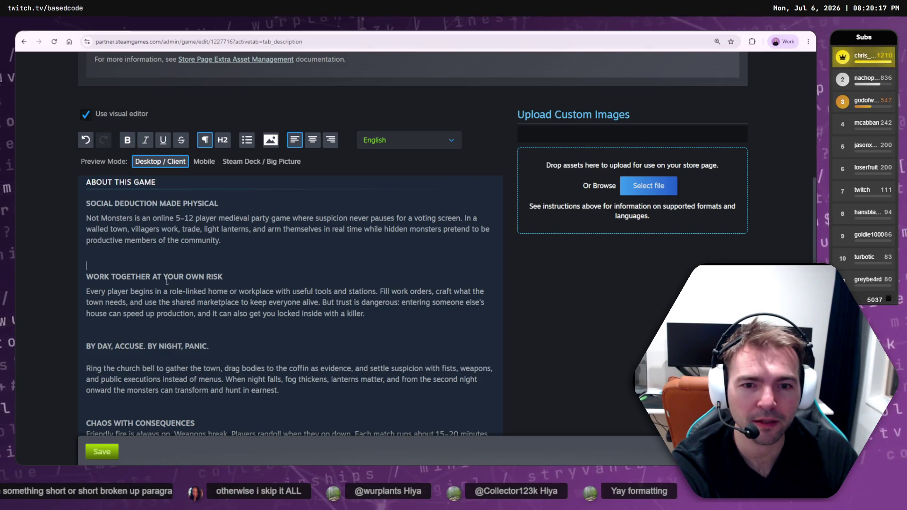
pyautogui.click(129, 358)
pyautogui.press('BackSpace')
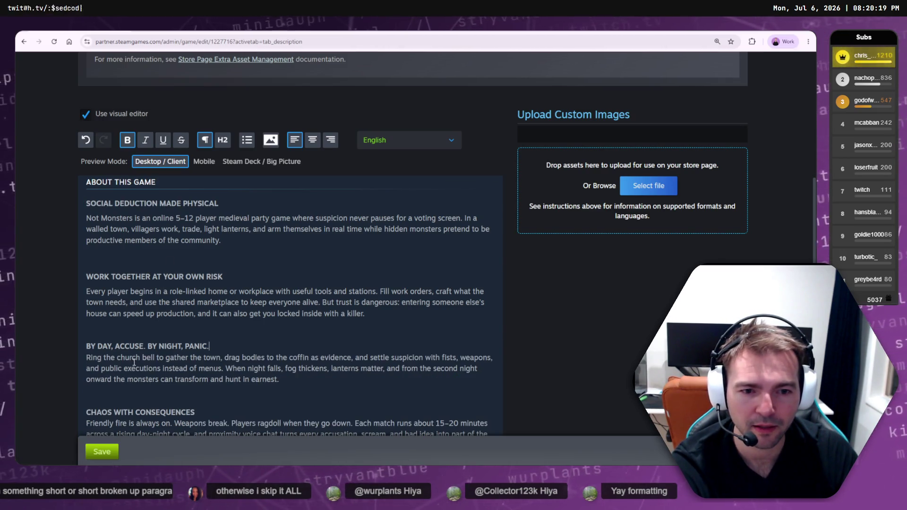
pyautogui.click(101, 454)
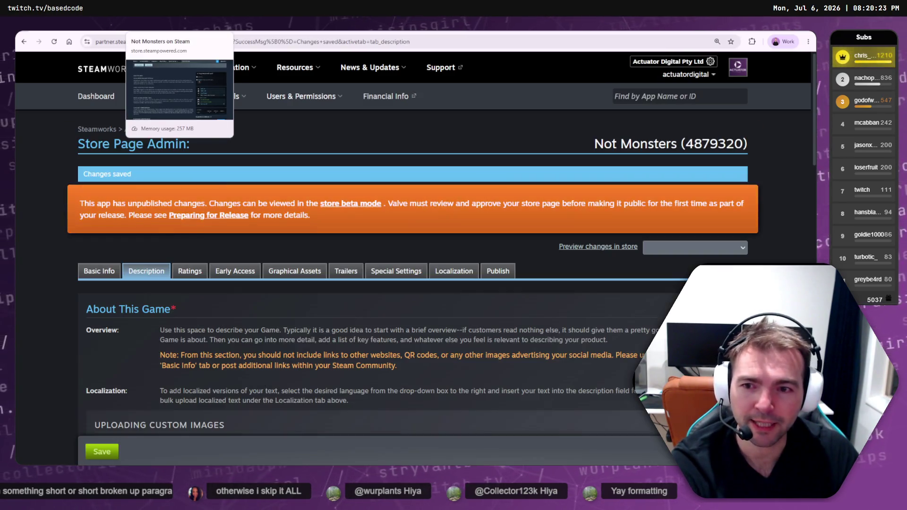
# Look over the updated description, then bring up the Not Monsters store page
pyautogui.scroll(-10, 241, 251)
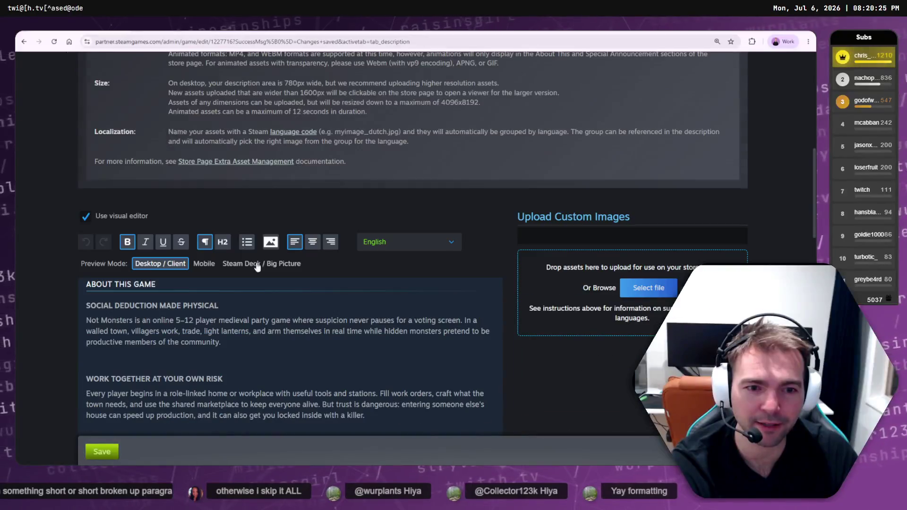
pyautogui.scroll(-2, 241, 251)
pyautogui.scroll(12, 244, 248)
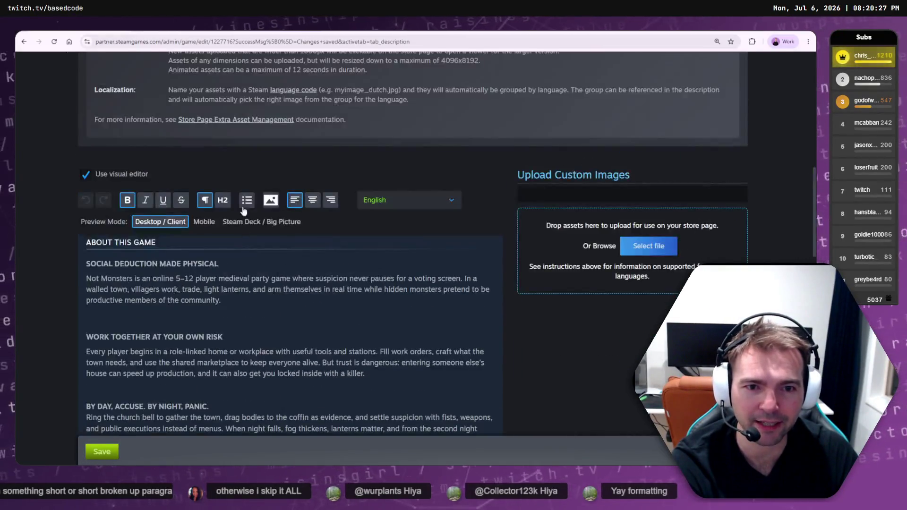
pyautogui.hotkey('ctrl', 'Tab')
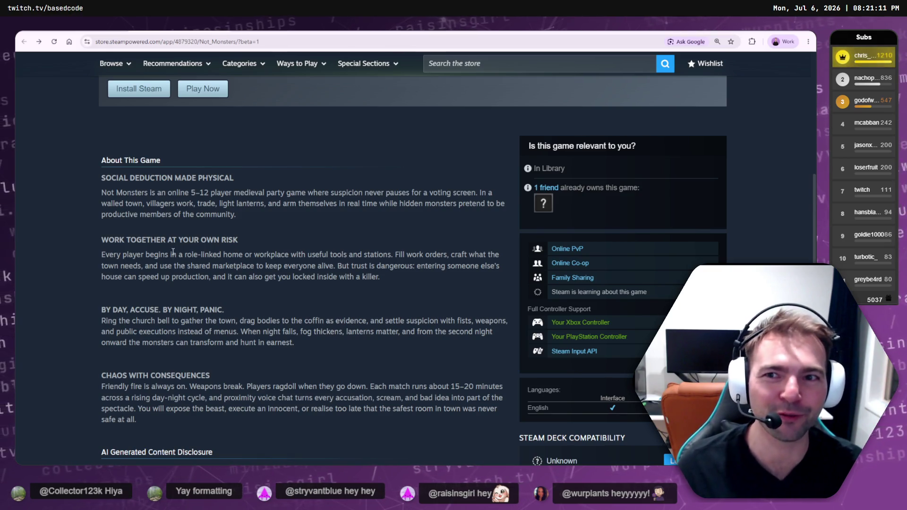
# Read through the beta page's About This Game text, then go back to Store Page Admin
pyautogui.scroll(-3, 336, 305)
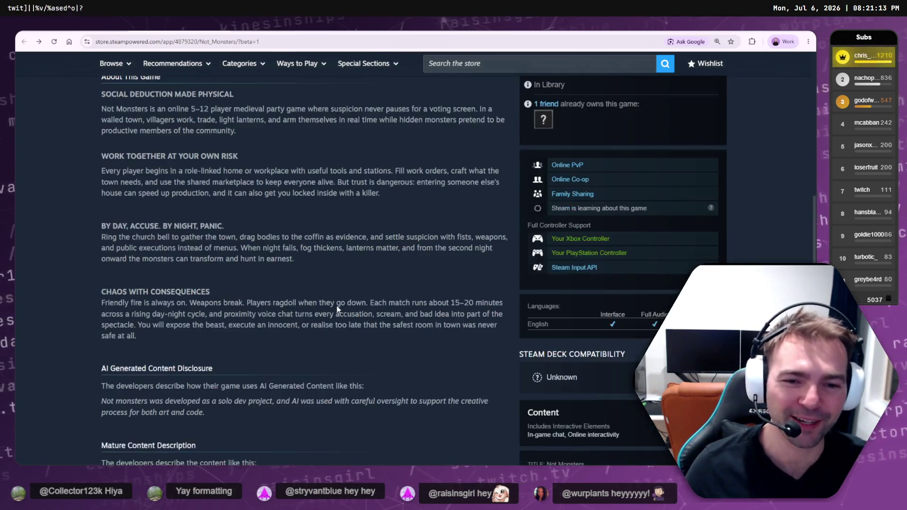
pyautogui.scroll(3, 337, 305)
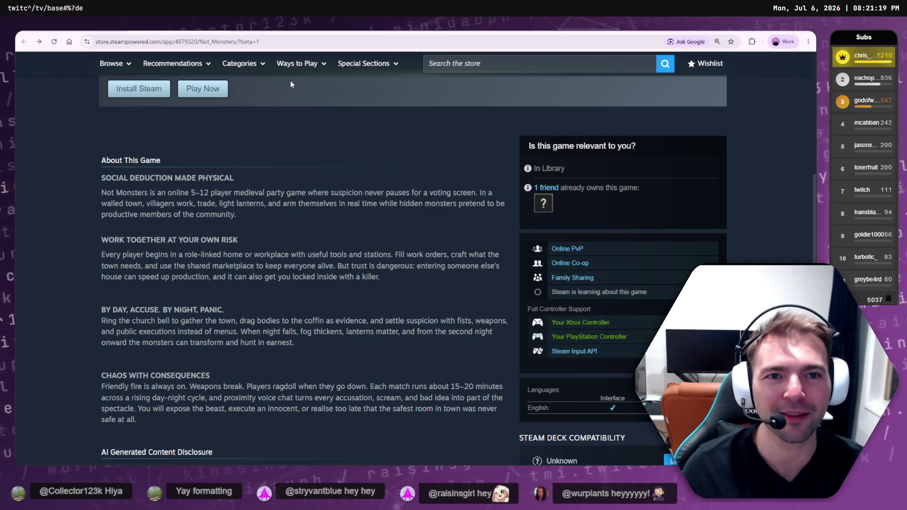
pyautogui.hotkey('ctrl', 'Tab')
pyautogui.hotkey('ctrl', 'shift', 'Tab')
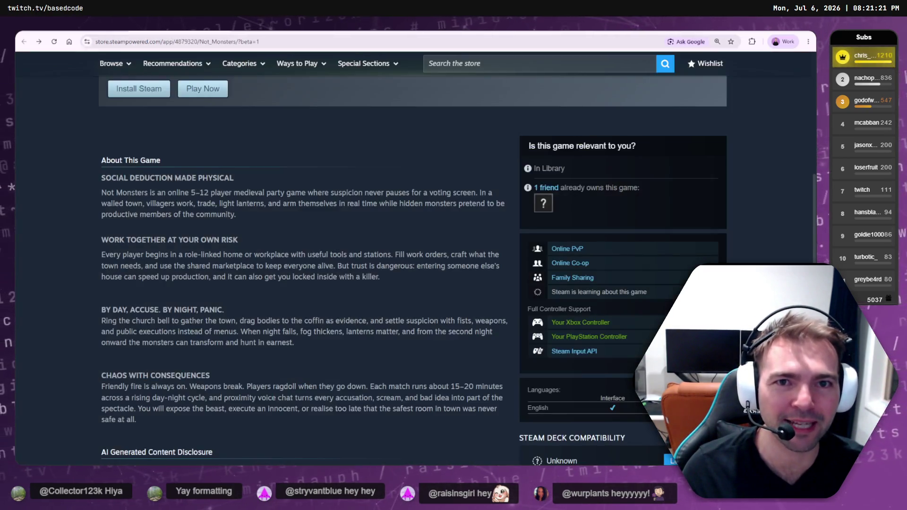
pyautogui.hotkey('ctrl', 'Tab')
pyautogui.scroll(-10, 270, 218)
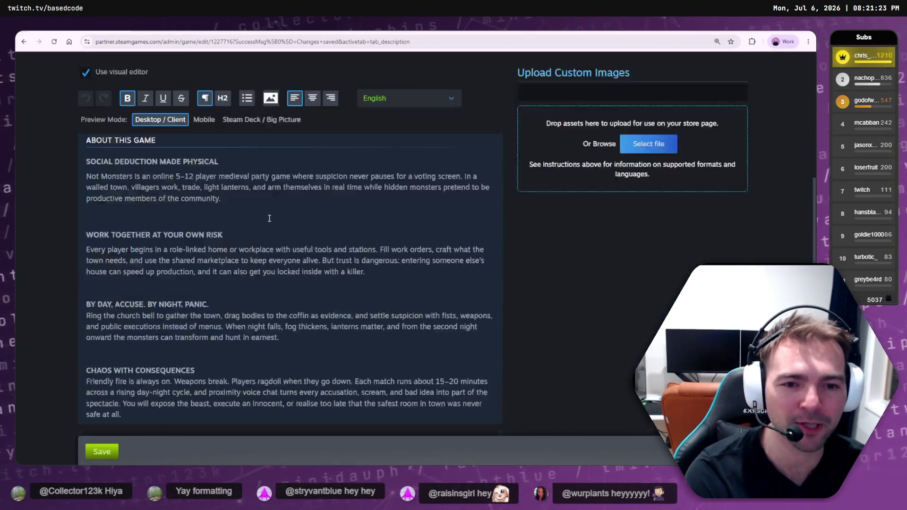
# Delete the extra blank lines above WORK TOGETHER AT YOUR OWN RISK and BY DAY, ACCUSE
pyautogui.scroll(-1, 180, 240)
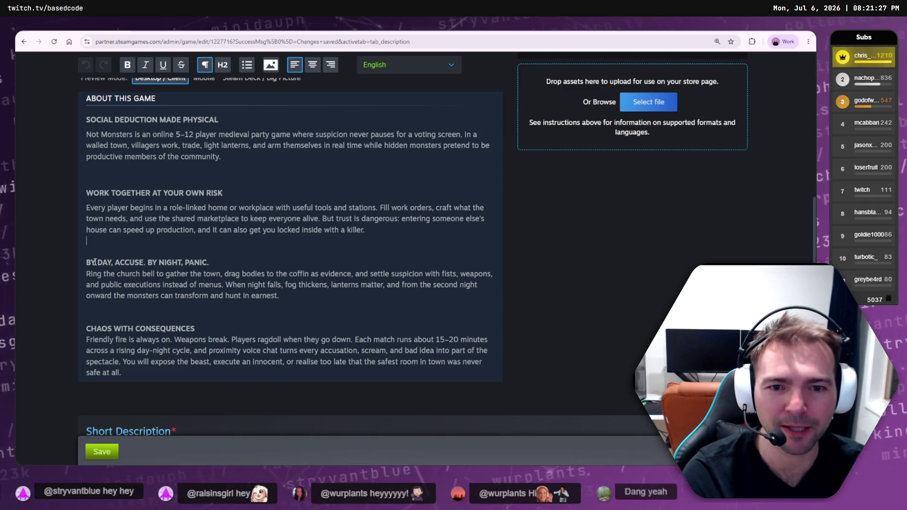
pyautogui.click(93, 305)
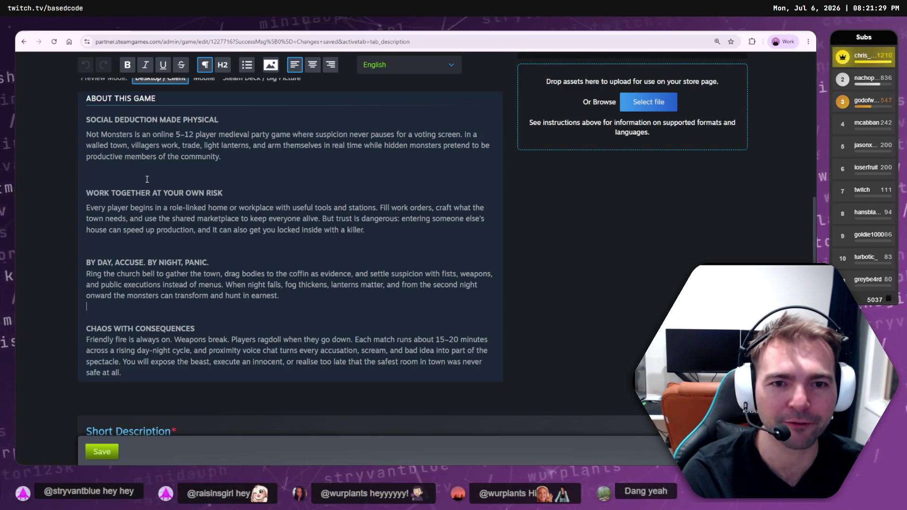
pyautogui.click(131, 180)
pyautogui.press('BackSpace')
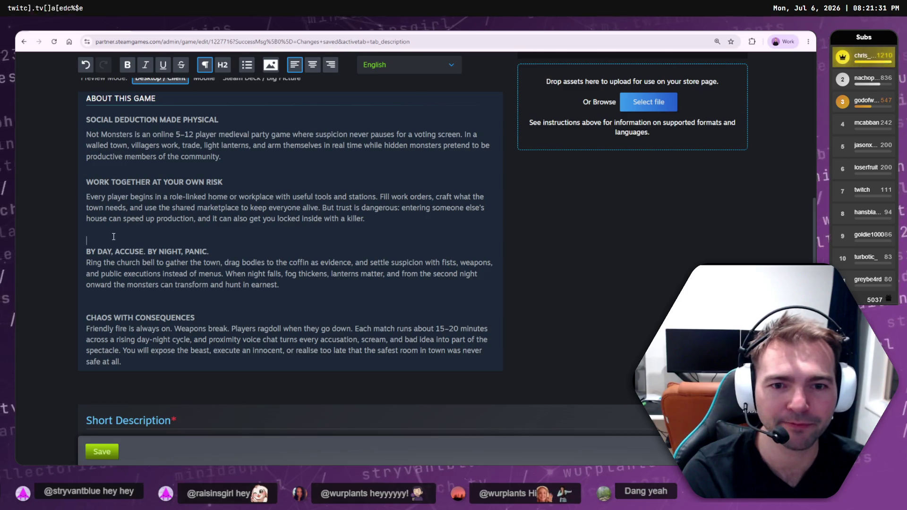
pyautogui.press('BackSpace')
pyautogui.press('BackSpace')
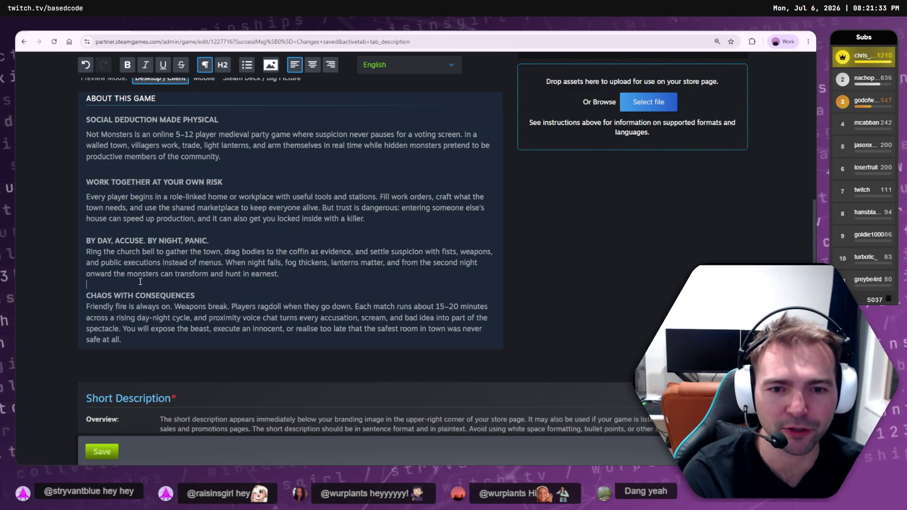
# Re-break the first two headings so each sits on its own line above its paragraph
pyautogui.scroll(2, 193, 268)
pyautogui.tripleClick(151, 204)
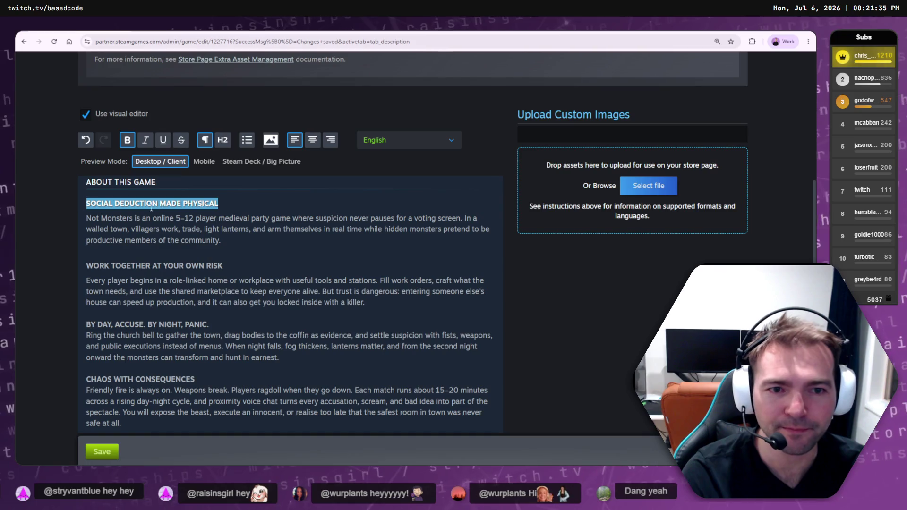
pyautogui.click(227, 206)
pyautogui.press('Delete')
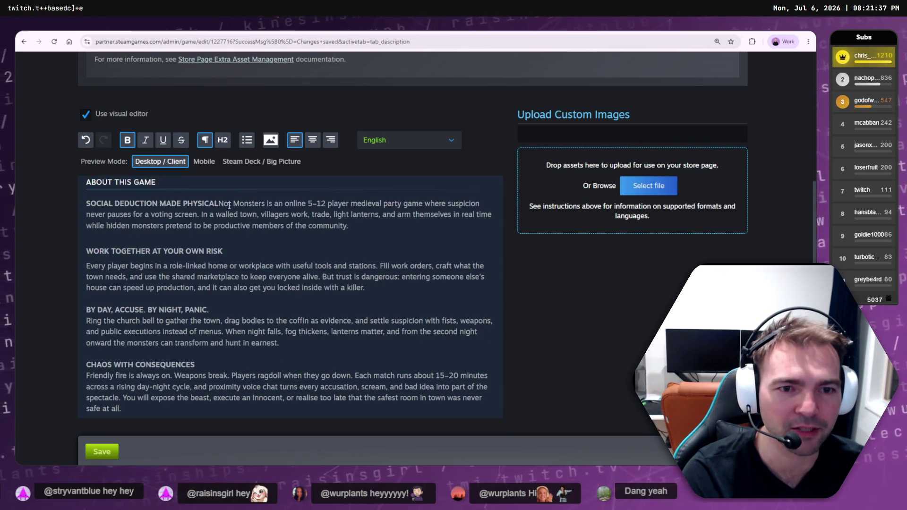
pyautogui.press('Return')
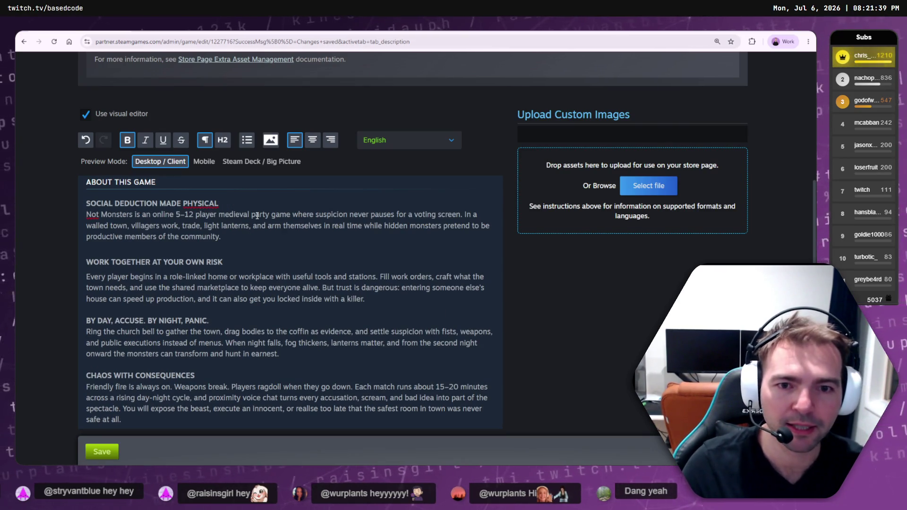
pyautogui.click(254, 262)
pyautogui.press('Delete')
pyautogui.press('Return')
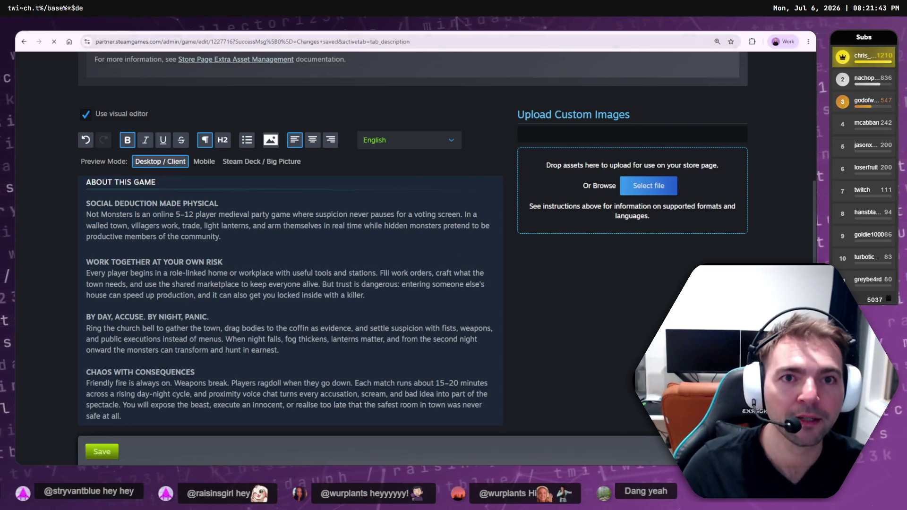
# Check the About This Game text on the store page, then return to the admin tab
pyautogui.hotkey('ctrl', 'Tab')
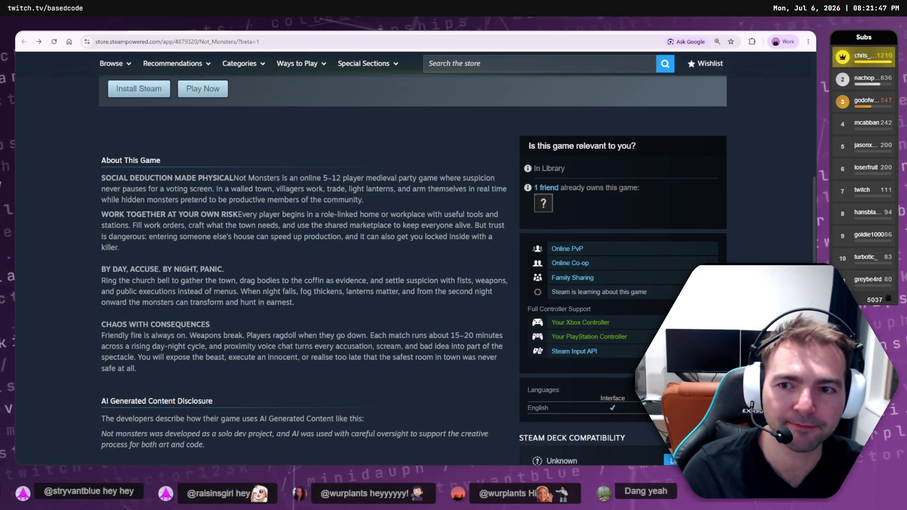
pyautogui.moveTo(101, 189); pyautogui.dragTo(392, 215)
pyautogui.click(325, 211)
pyautogui.click(95, 31)
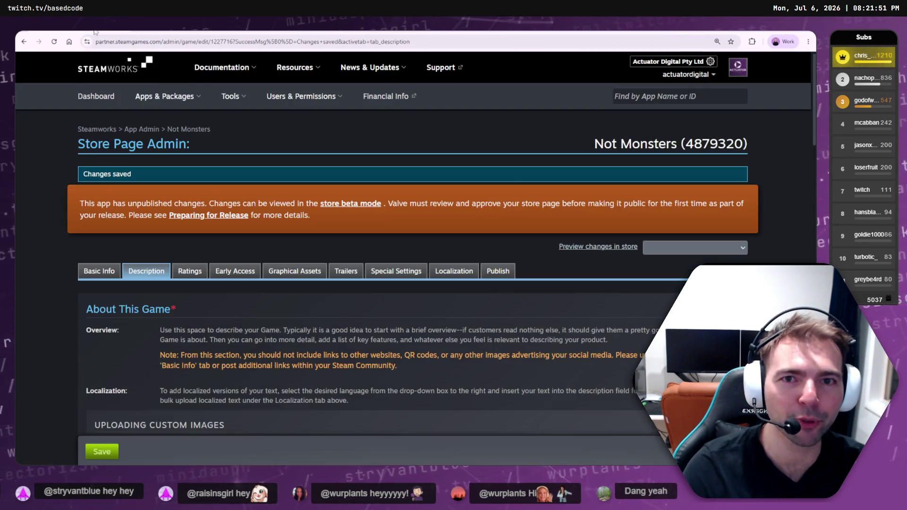
pyautogui.scroll(-10, 216, 280)
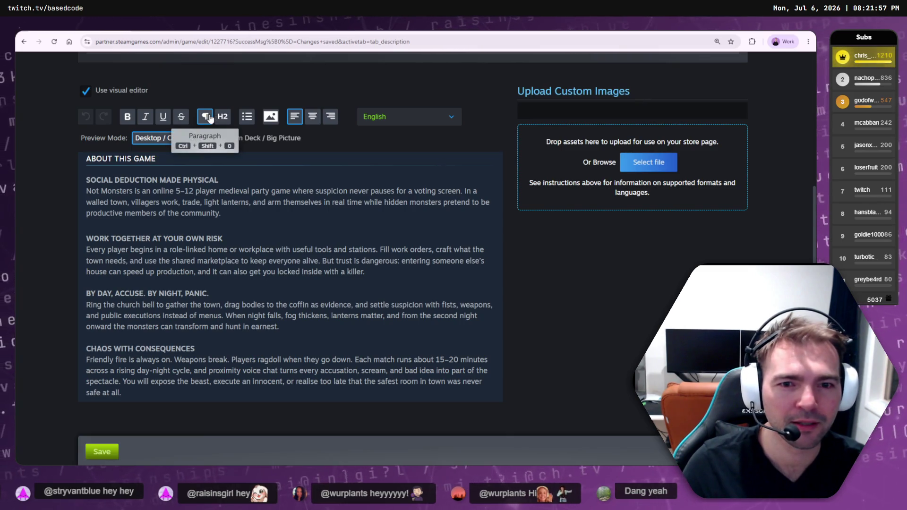
# Try Heading 2 then Paragraph on SOCIAL DEDUCTION MADE PHYSICAL, undoing the style change
pyautogui.click(239, 211)
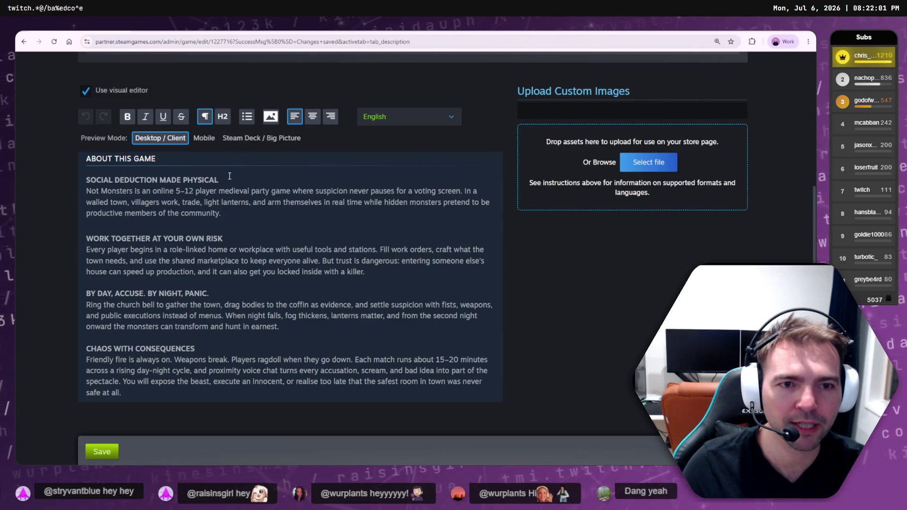
pyautogui.moveTo(218, 180); pyautogui.dragTo(65, 180)
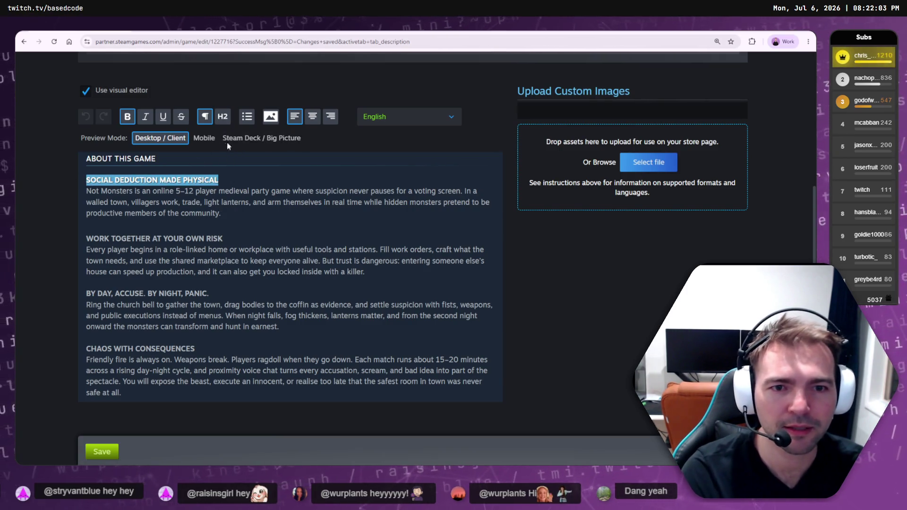
pyautogui.click(224, 116)
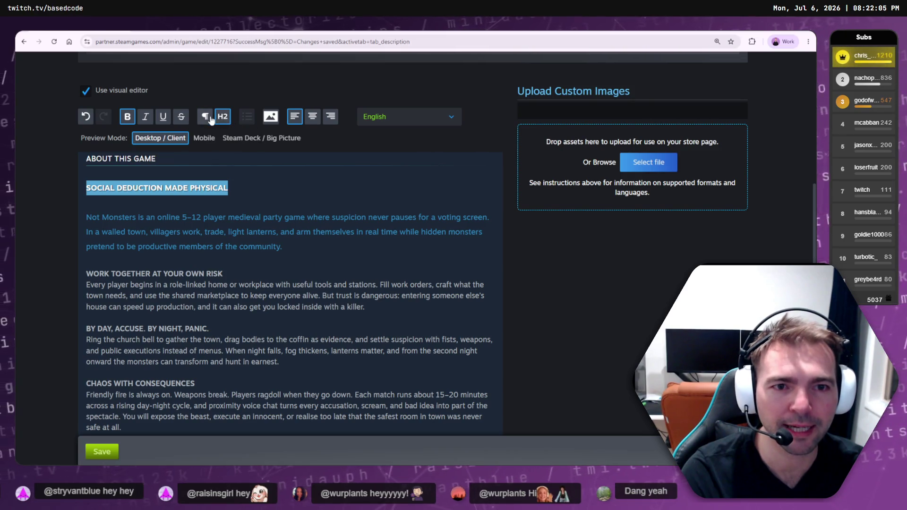
pyautogui.click(208, 117)
pyautogui.hotkey('ctrl', 'z')
pyautogui.hotkey('ctrl', 'z')
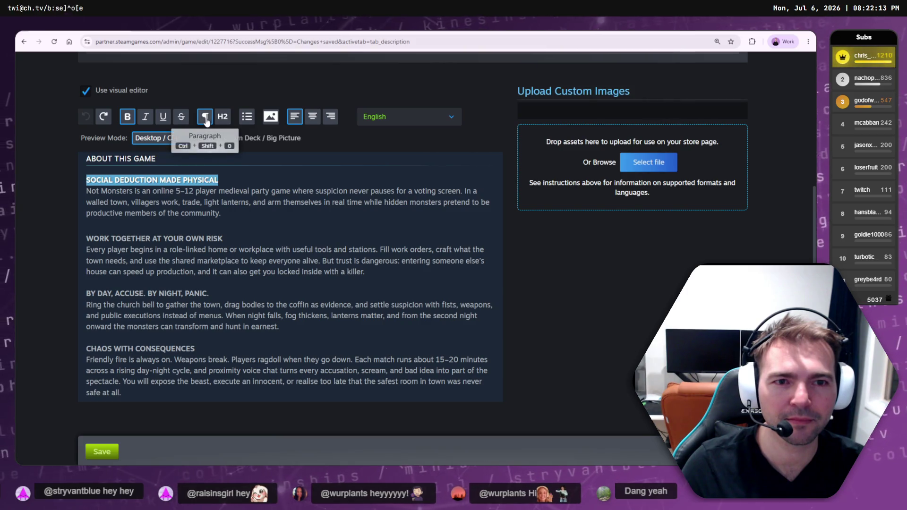
# Delete and then restore the blank line above WORK TOGETHER AT YOUR OWN RISK
pyautogui.press('Down')
pyautogui.press('Down')
pyautogui.press('Down')
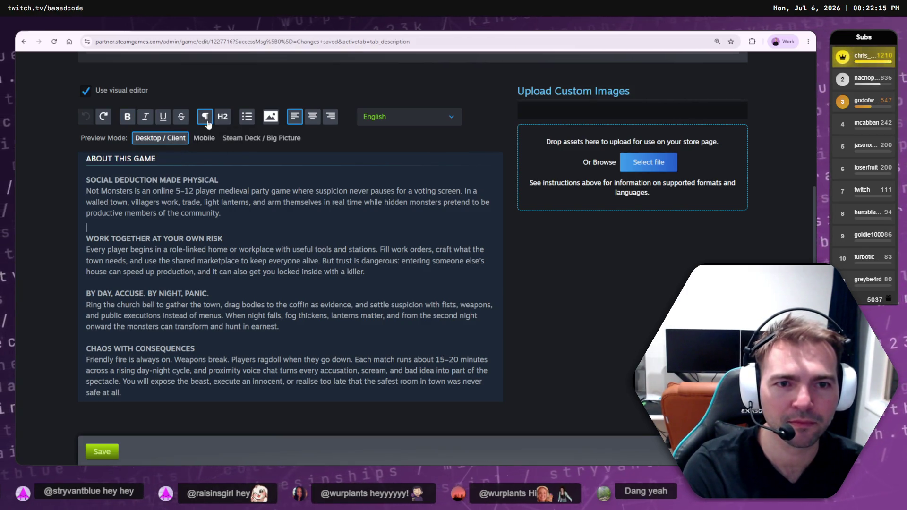
pyautogui.press('Delete')
pyautogui.click(255, 223)
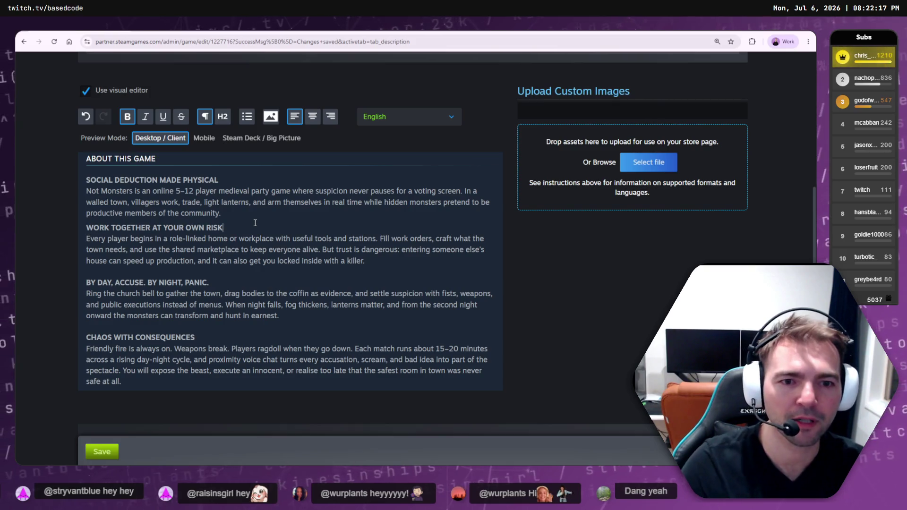
pyautogui.hotkey('ctrl', 'z')
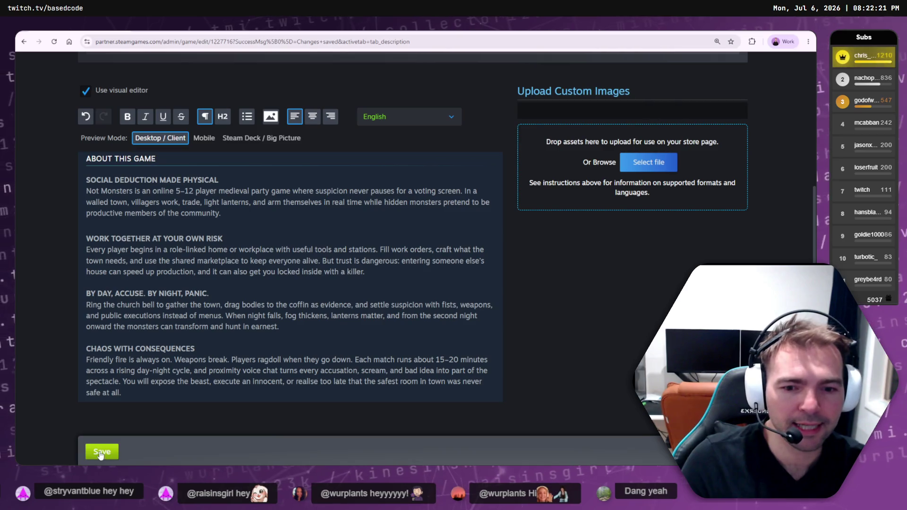
# Reload the Not Monsters store page to see the saved description, then return to the editor
pyautogui.hotkey('ctrl', 'Tab')
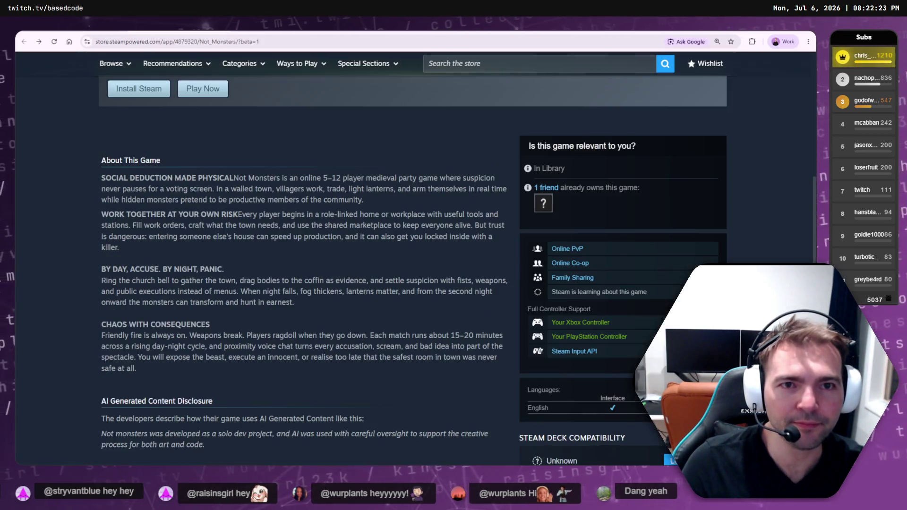
pyautogui.click(54, 42)
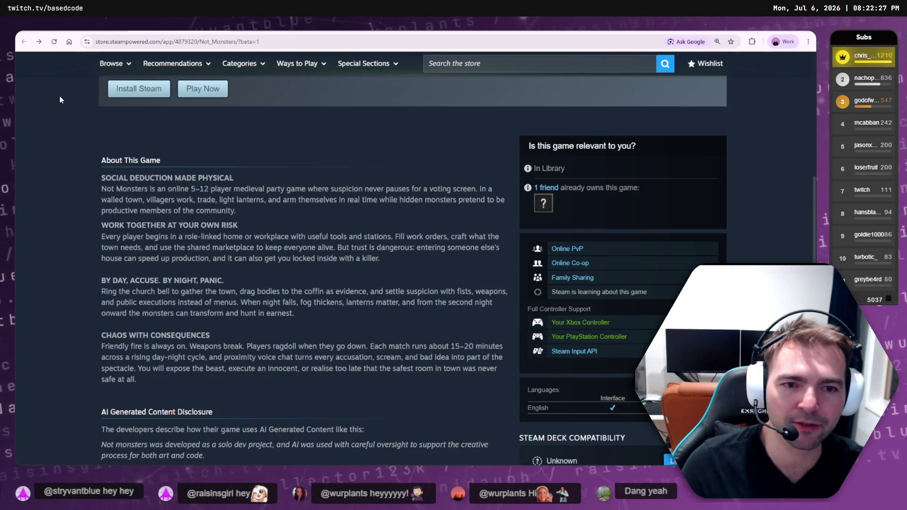
pyautogui.hotkey('ctrl', 'shift', 'Tab')
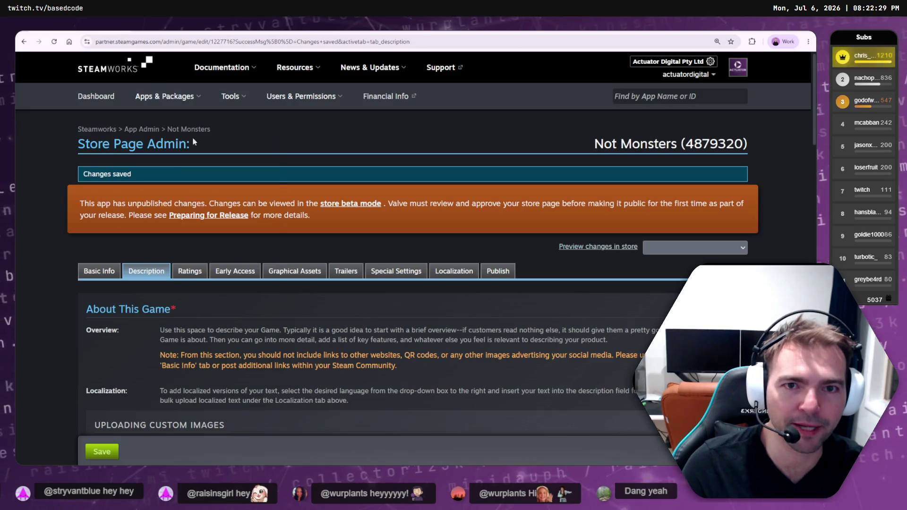
pyautogui.scroll(-10, 150, 256)
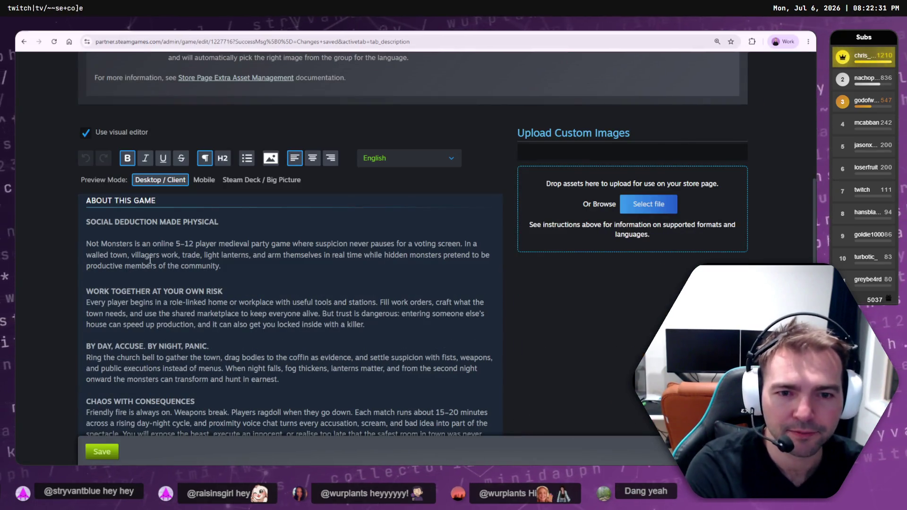
# Remove the blank line under the first heading and make WORK TOGETHER AT YOUR OWN RISK Heading 2
pyautogui.click(158, 236)
pyautogui.press('BackSpace')
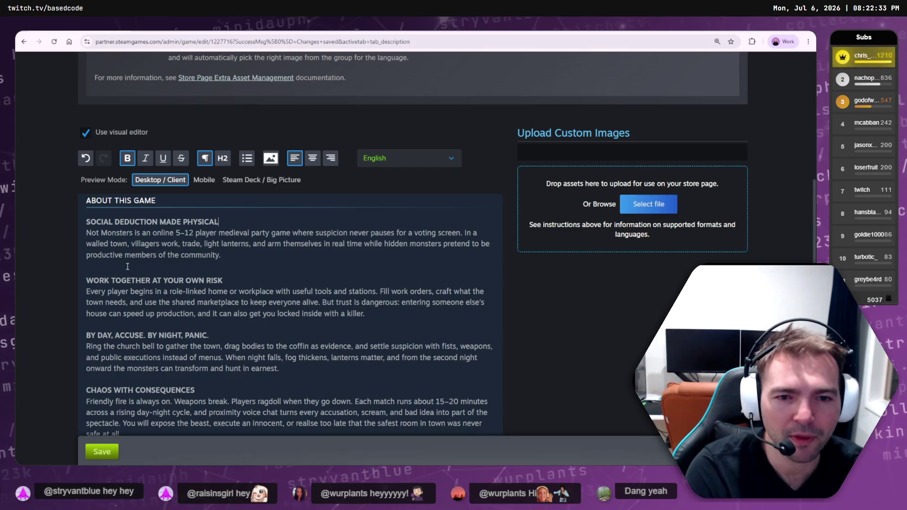
pyautogui.click(187, 304)
pyautogui.click(154, 281)
pyautogui.tripleClick(154, 280)
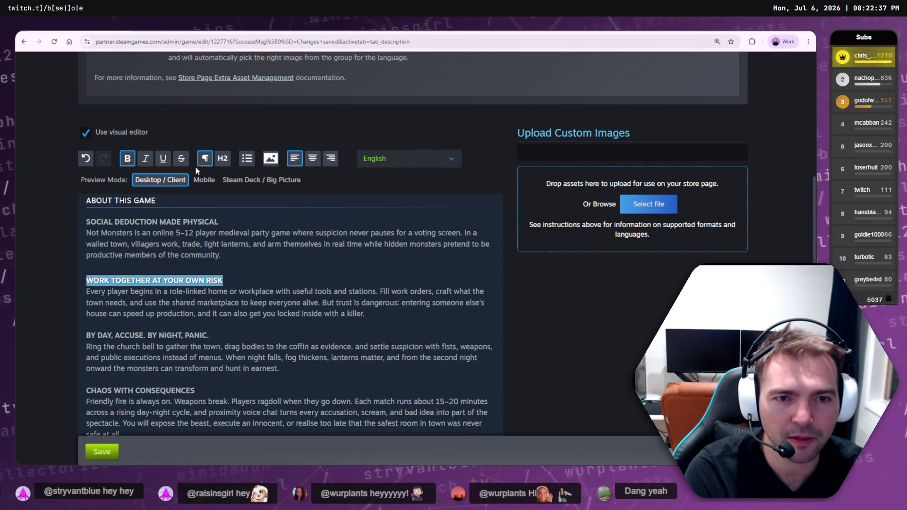
pyautogui.click(222, 159)
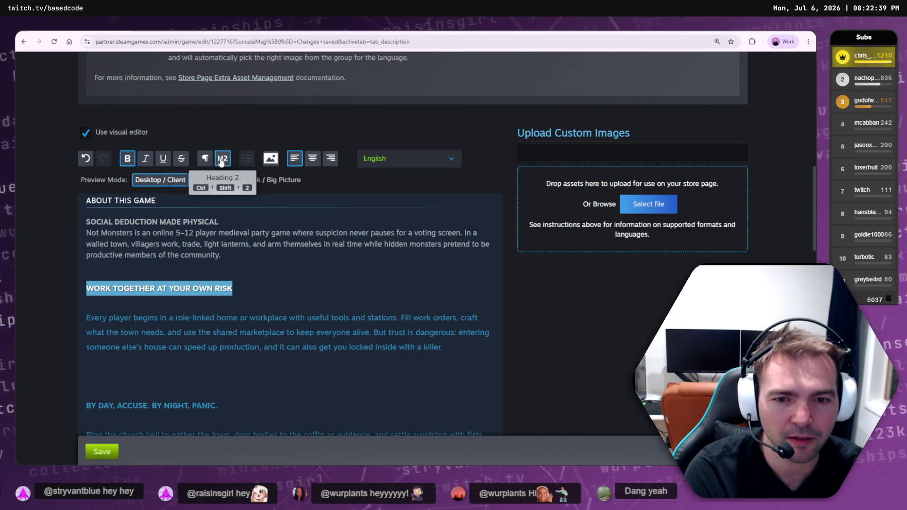
pyautogui.click(101, 310)
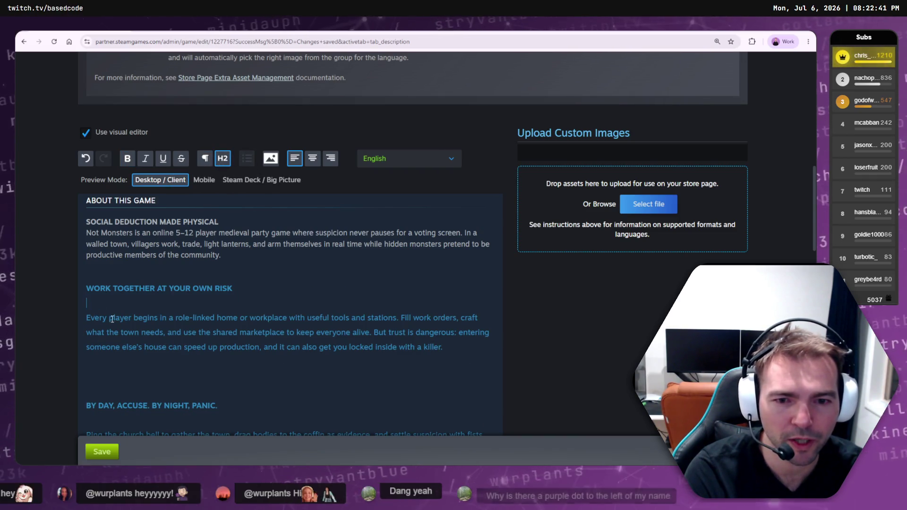
pyautogui.keyDown('shift'); pyautogui.click(443, 347); pyautogui.keyUp('shift')
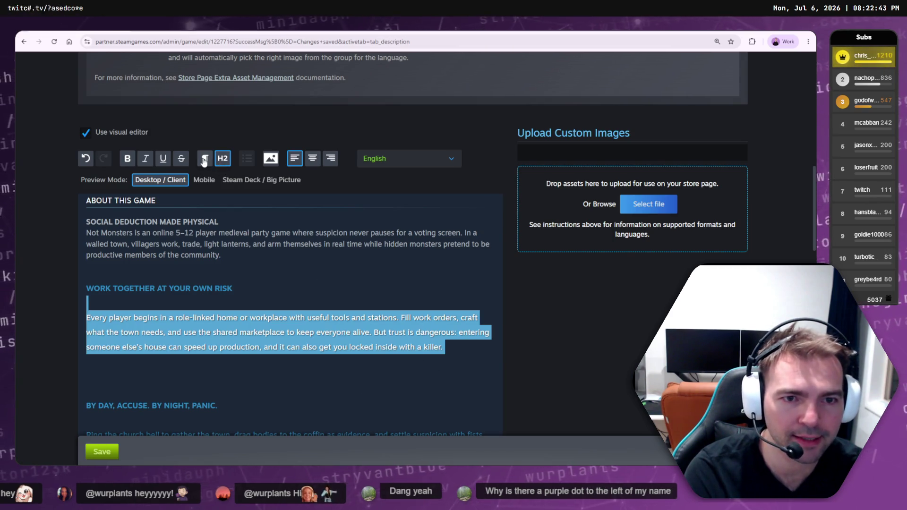
pyautogui.click(204, 161)
pyautogui.press('Left')
pyautogui.press('BackSpace')
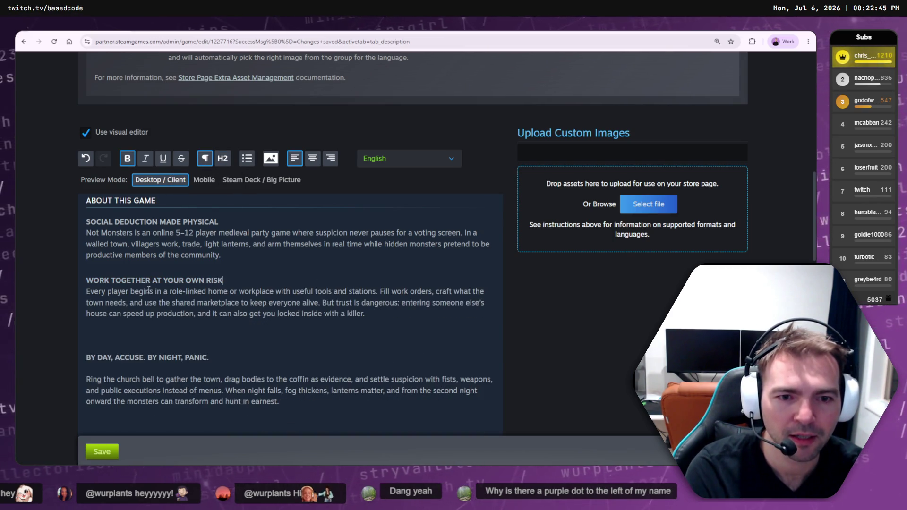
# Return the paragraph under WORK TOGETHER to normal text after it became a heading
pyautogui.moveTo(365, 314); pyautogui.dragTo(69, 293)
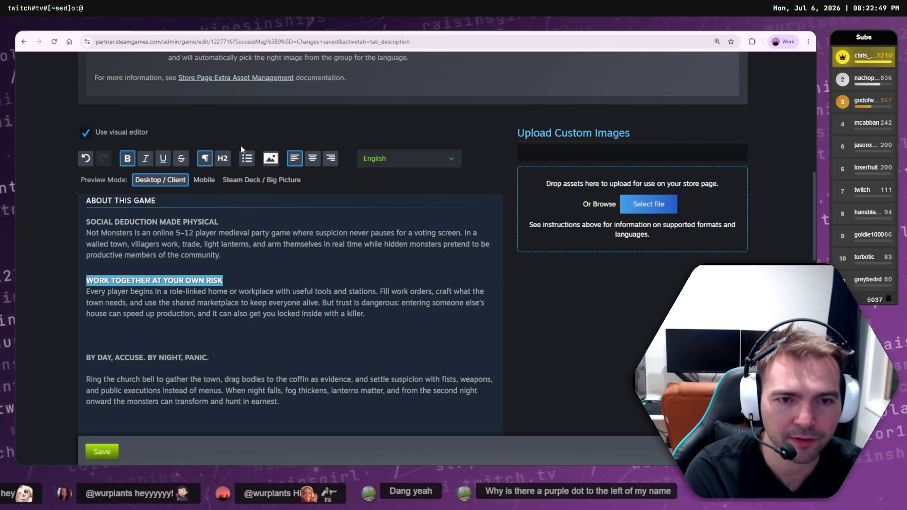
pyautogui.click(222, 159)
pyautogui.click(254, 329)
pyautogui.moveTo(473, 329)
pyautogui.mouseDown()
pyautogui.moveTo(86, 289)
pyautogui.moveTo(86, 303)
pyautogui.mouseUp()
pyautogui.click(206, 159)
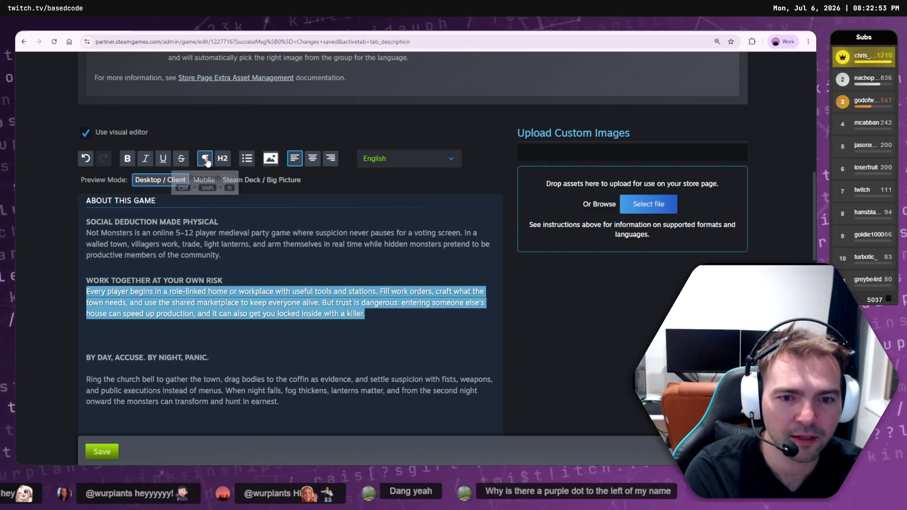
# Reapply Heading 2 to WORK TOGETHER AT YOUR OWN RISK alone and delete the empty line below
pyautogui.click(248, 279)
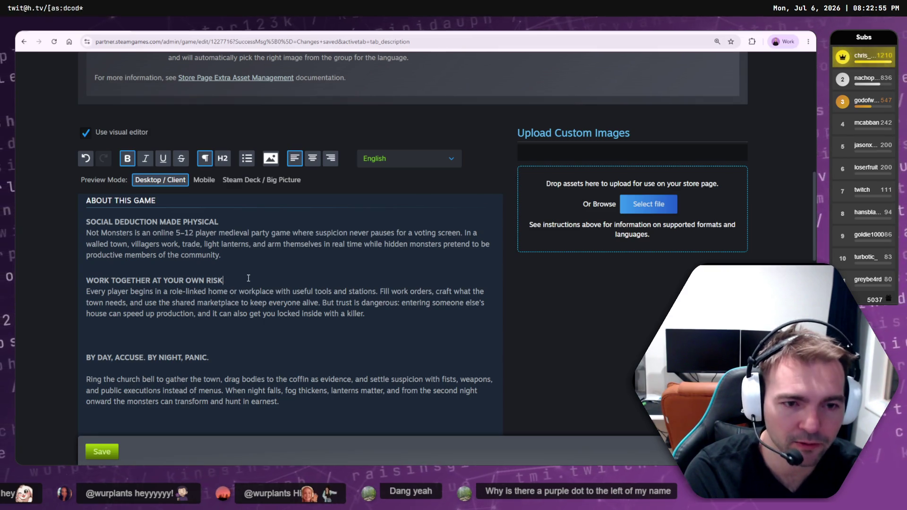
pyautogui.press('Return')
pyautogui.moveTo(373, 329); pyautogui.dragTo(72, 298)
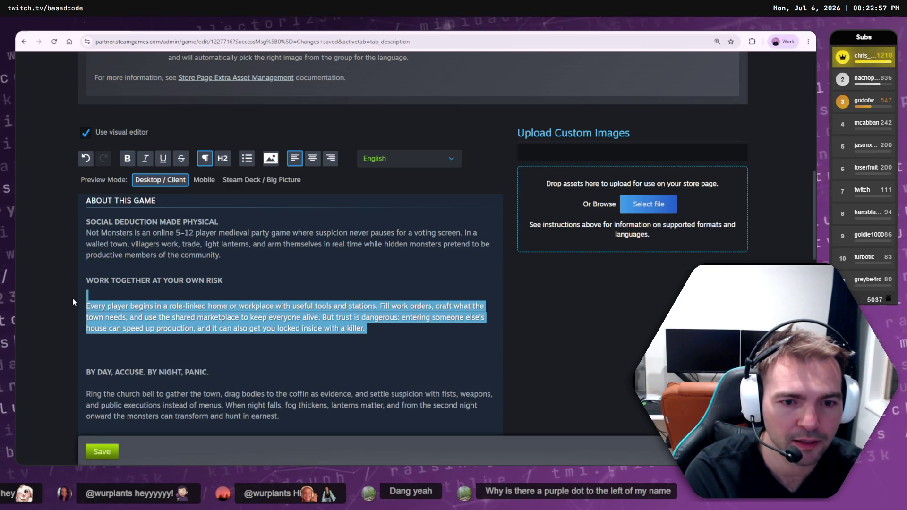
pyautogui.click(230, 279)
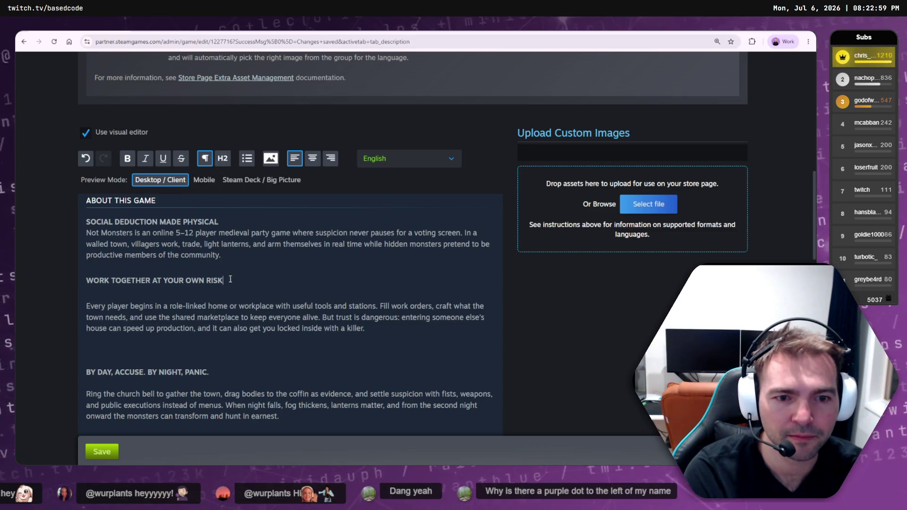
pyautogui.moveTo(231, 279); pyautogui.dragTo(58, 276)
pyautogui.click(224, 160)
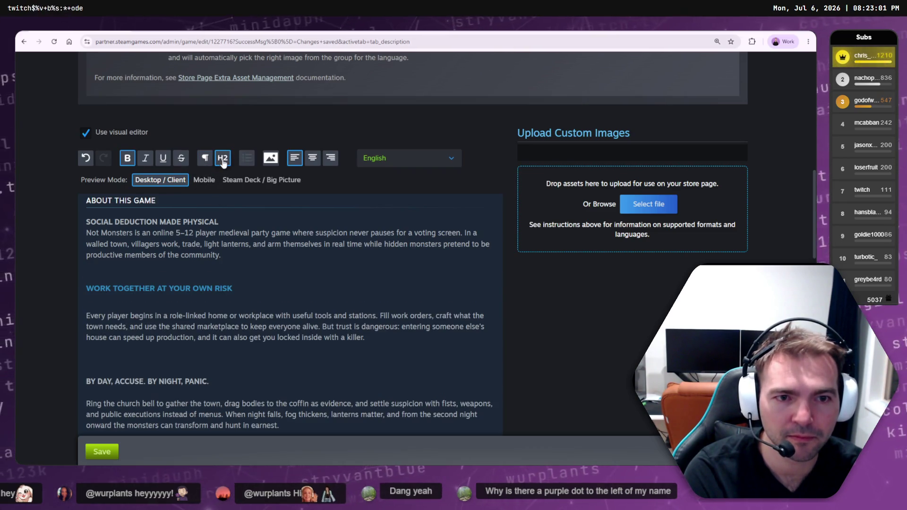
pyautogui.click(138, 302)
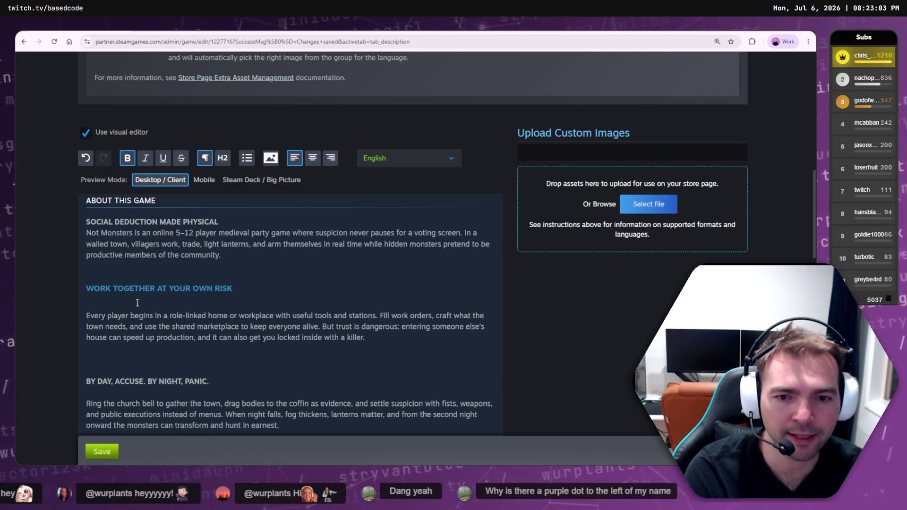
pyautogui.press('BackSpace')
# Remove the empty line above the WORK TOGETHER heading while keeping its Heading 2 style
pyautogui.click(141, 268)
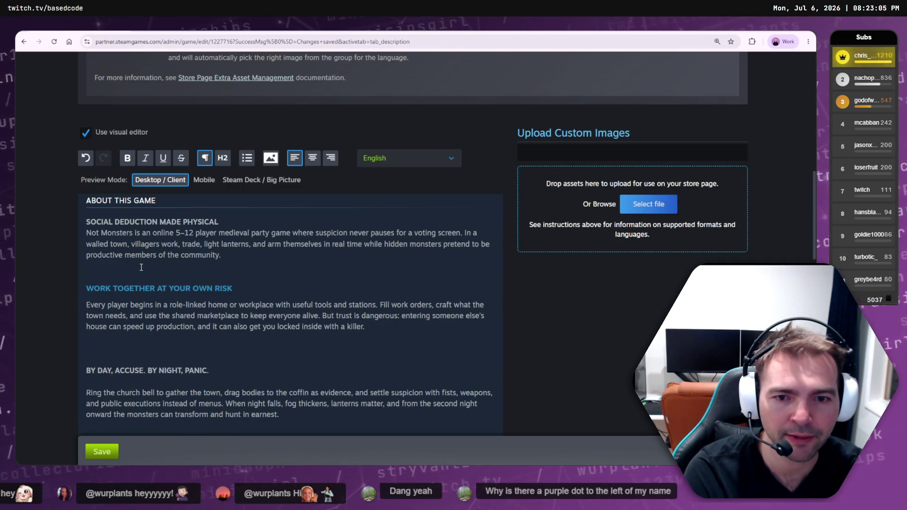
pyautogui.press('Delete')
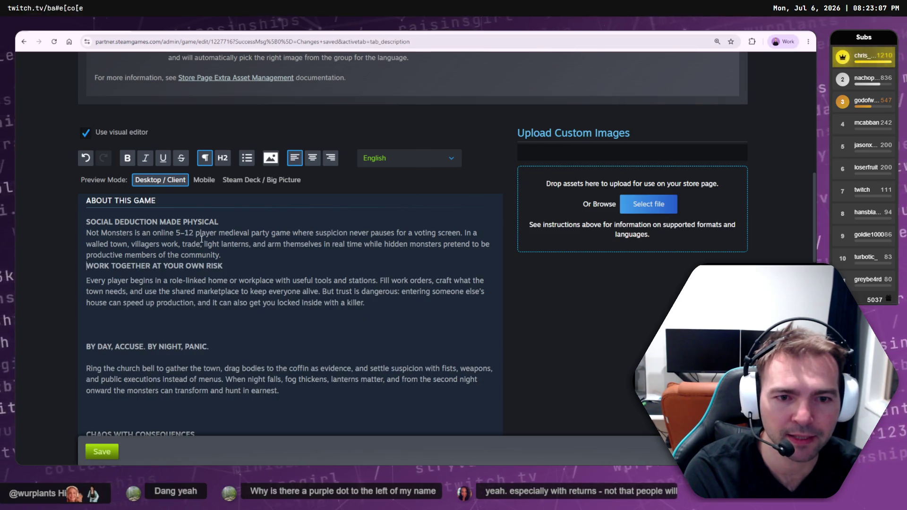
pyautogui.hotkey('ctrl', 'z')
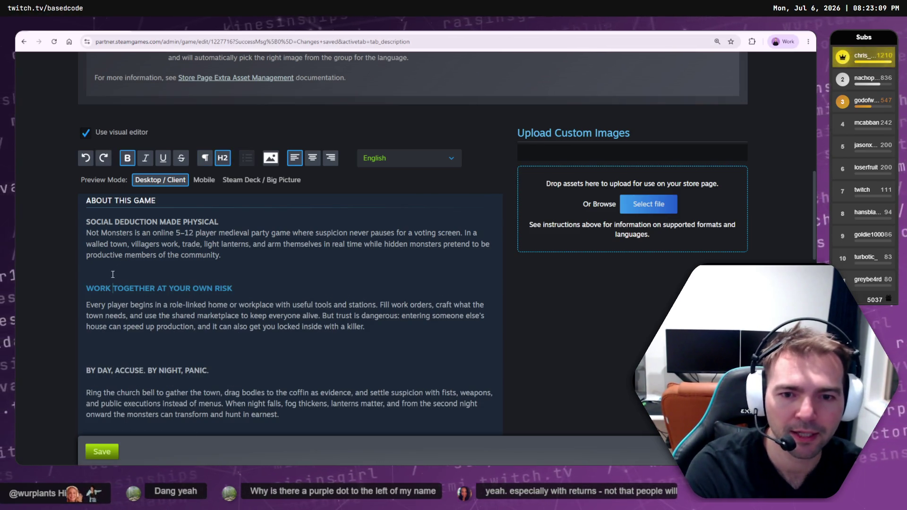
pyautogui.click(112, 274)
pyautogui.press('BackSpace')
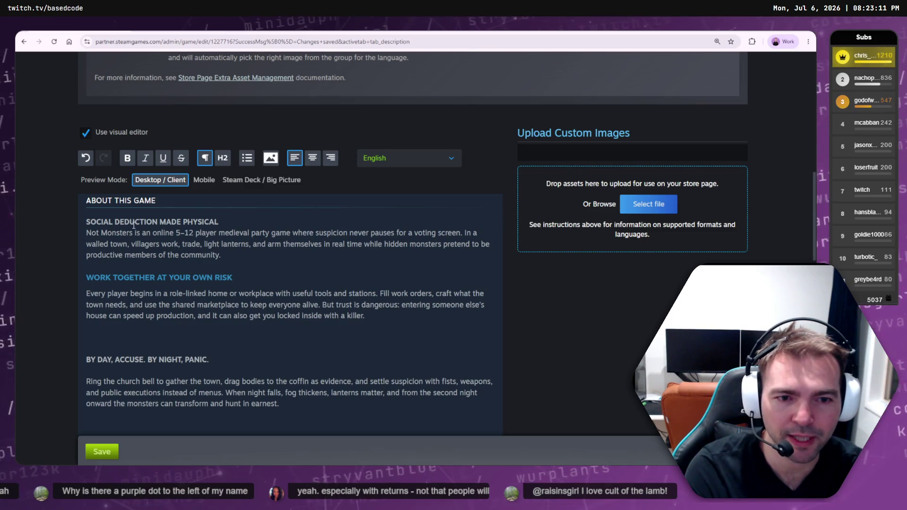
# Make SOCIAL DEDUCTION MADE PHYSICAL Heading 2 with no empty line beneath it
pyautogui.click(231, 222)
pyautogui.press('Return')
pyautogui.moveTo(231, 223); pyautogui.dragTo(51, 224)
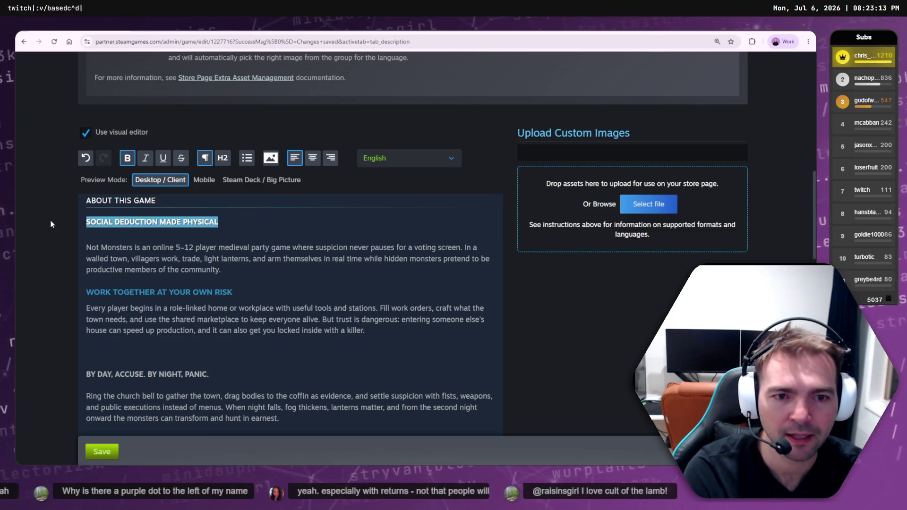
pyautogui.scroll(-1, 219, 180)
pyautogui.click(223, 149)
pyautogui.click(140, 237)
pyautogui.press('BackSpace')
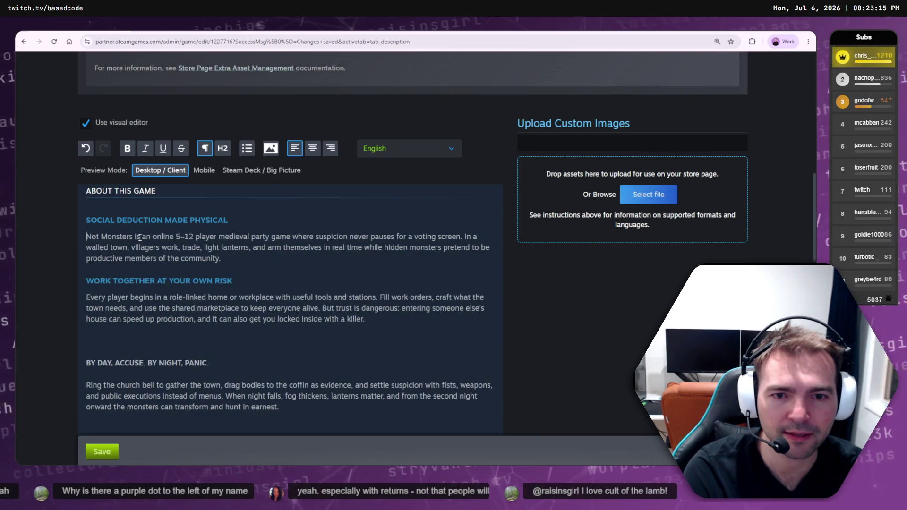
# Delete the empty line after the paragraph, then try and undo Heading 2 on the BY DAY line
pyautogui.click(136, 334)
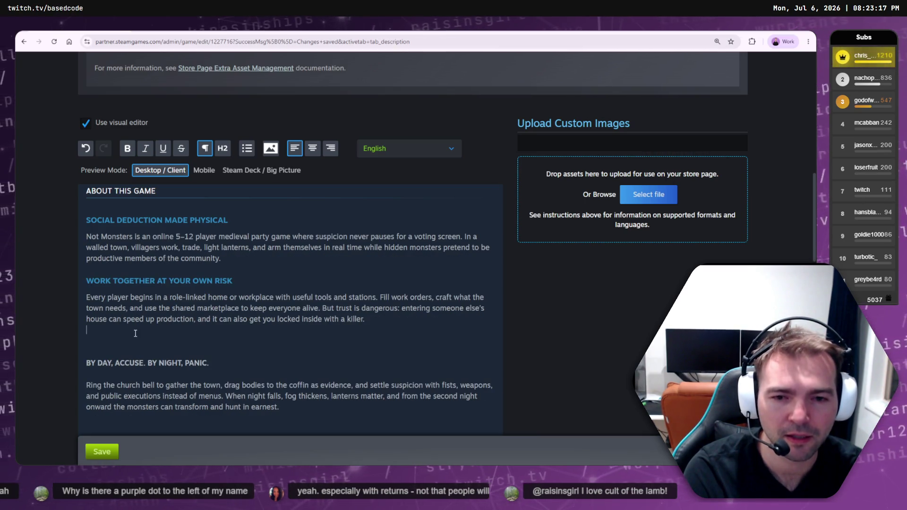
pyautogui.press('Delete')
pyautogui.press('Delete')
pyautogui.hotkey('shift', 'End')
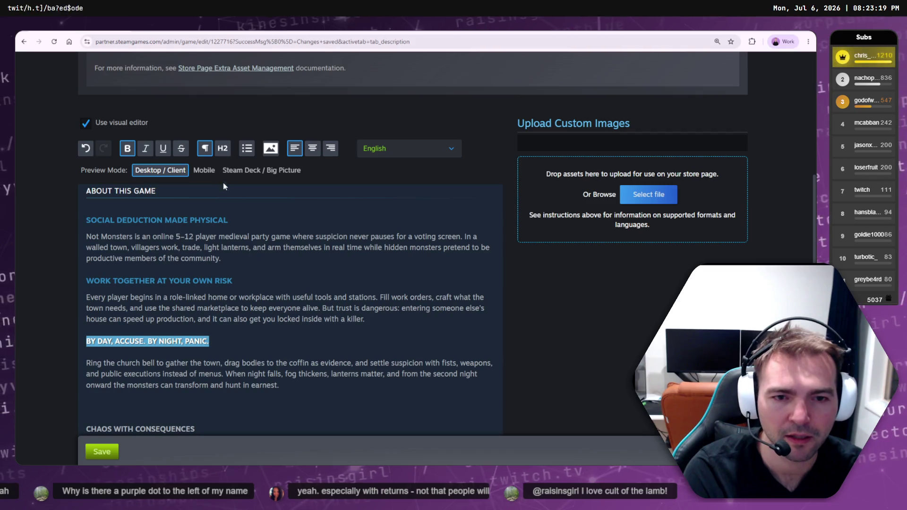
pyautogui.click(222, 148)
pyautogui.hotkey('ctrl', 'z')
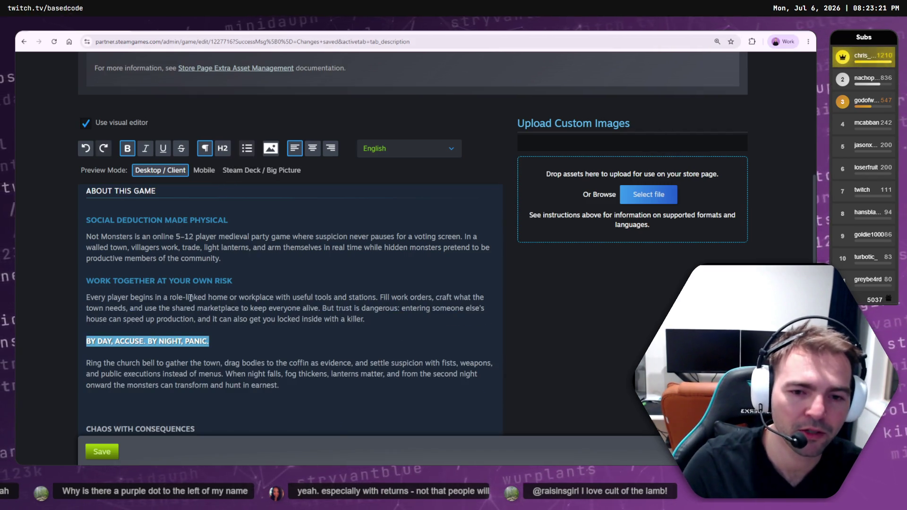
pyautogui.press('Up')
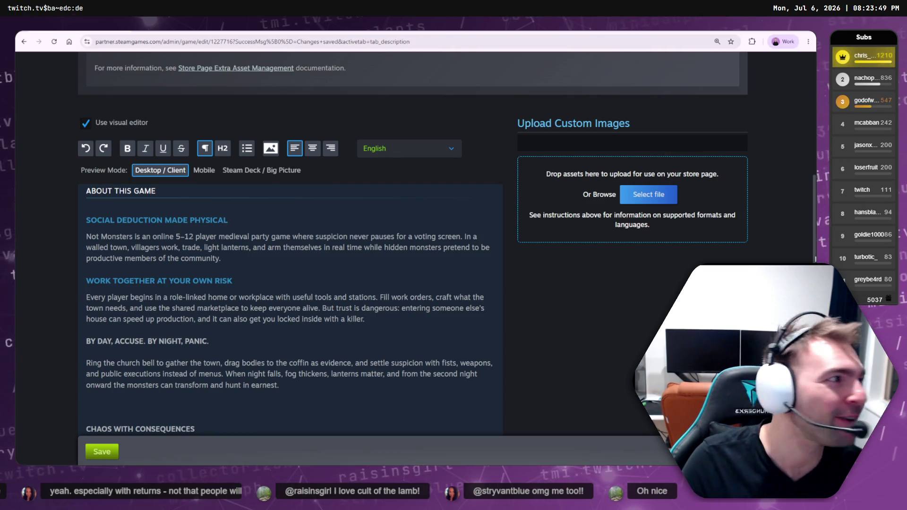
pyautogui.click(776, 42)
# Bring up the ChatGPT window with the drafted description, then minimize it
pyautogui.click(698, 236)
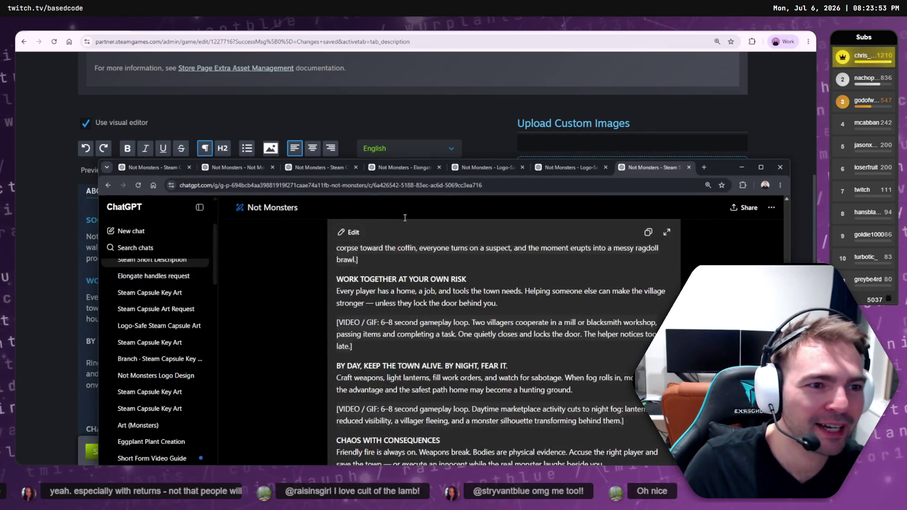
pyautogui.click(741, 167)
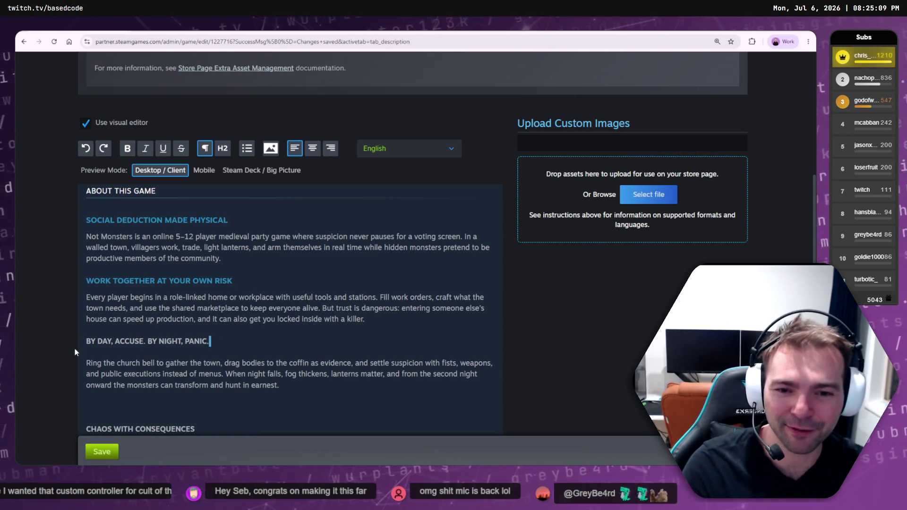
pyautogui.hotkey('shift', 'Home')
pyautogui.click(221, 149)
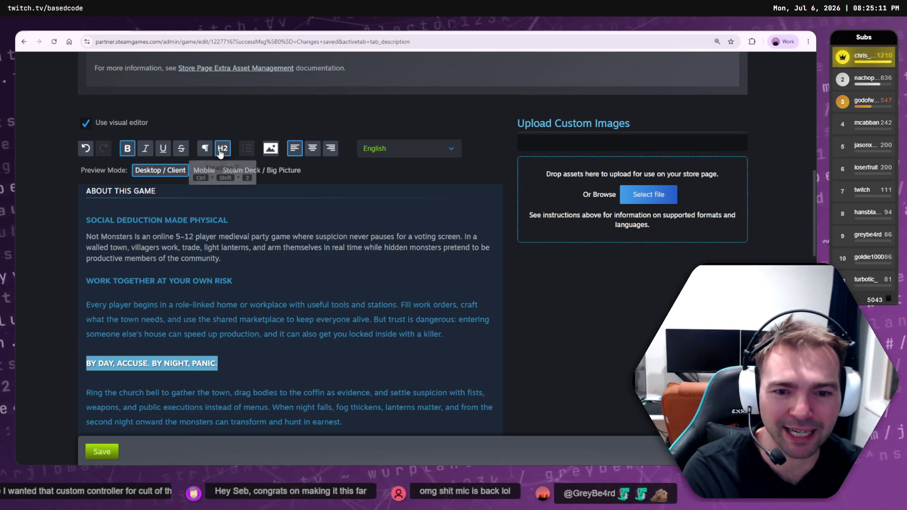
pyautogui.hotkey('ctrl', 'z')
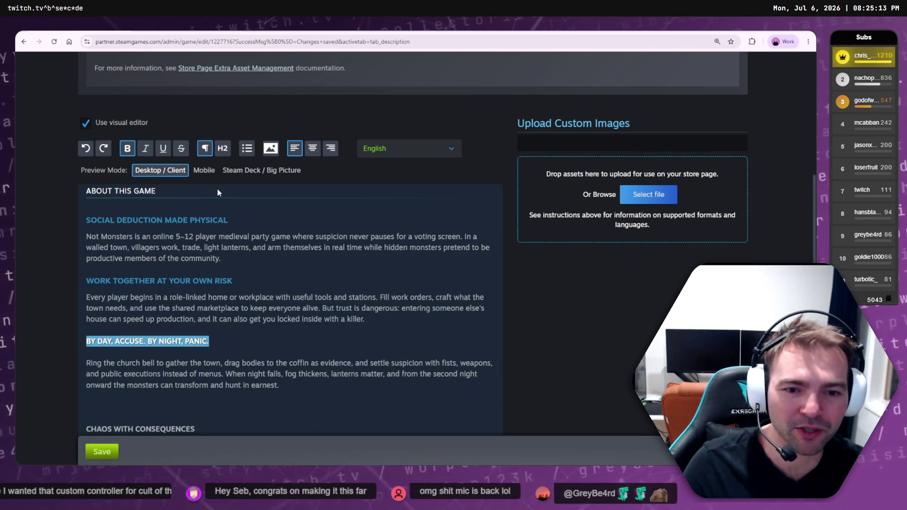
pyautogui.click(124, 347)
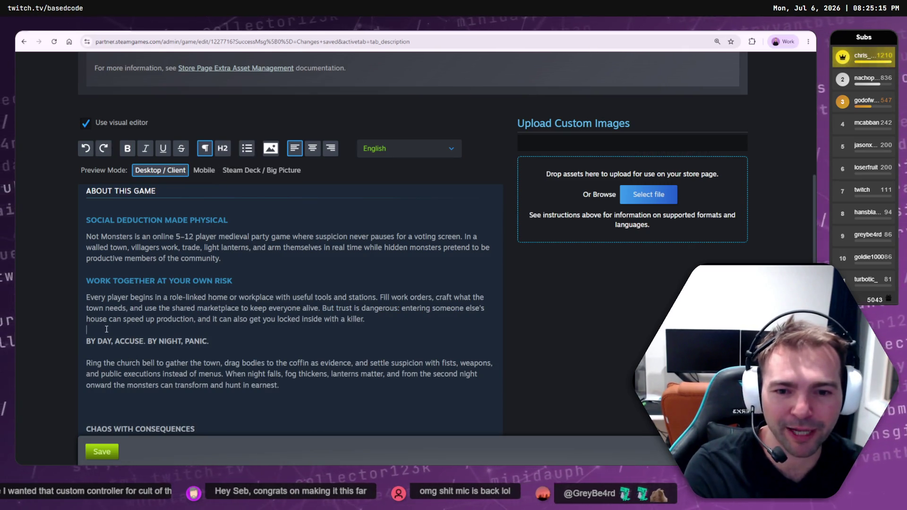
pyautogui.press('Return')
pyautogui.moveTo(210, 355); pyautogui.dragTo(72, 359)
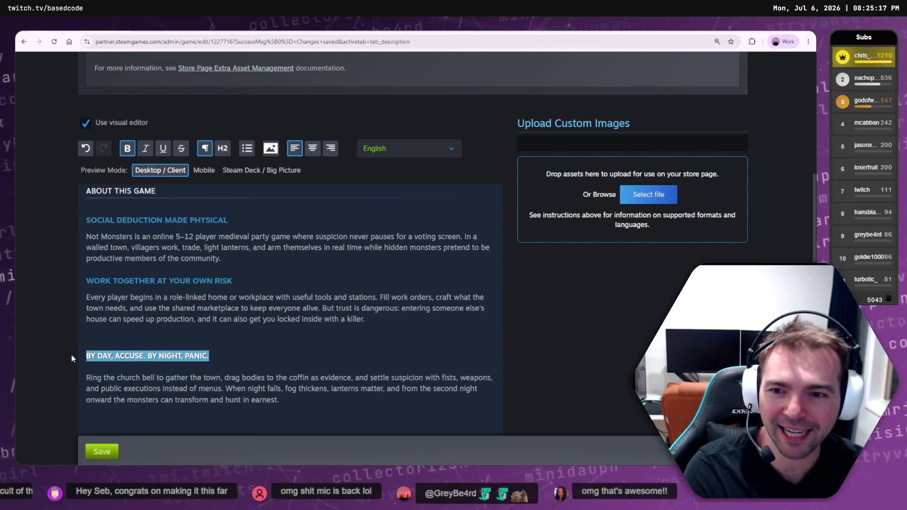
pyautogui.click(223, 148)
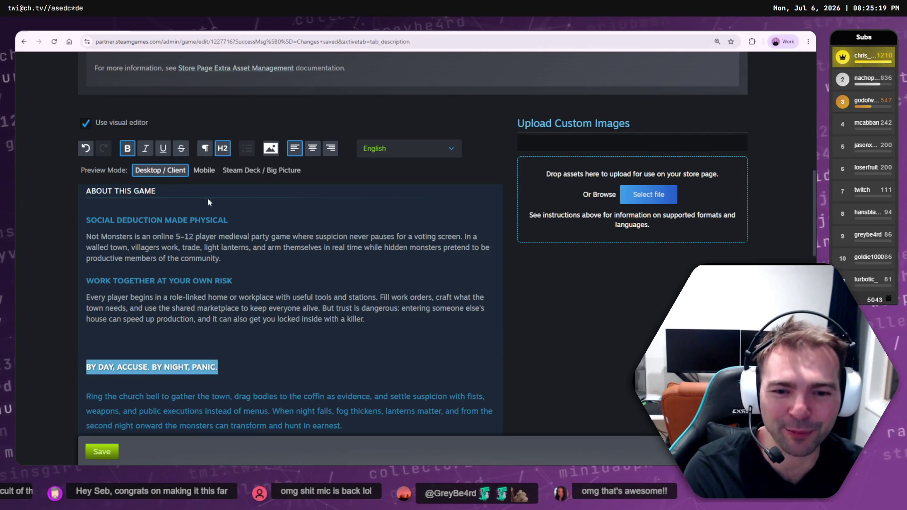
pyautogui.click(124, 382)
pyautogui.press('BackSpace')
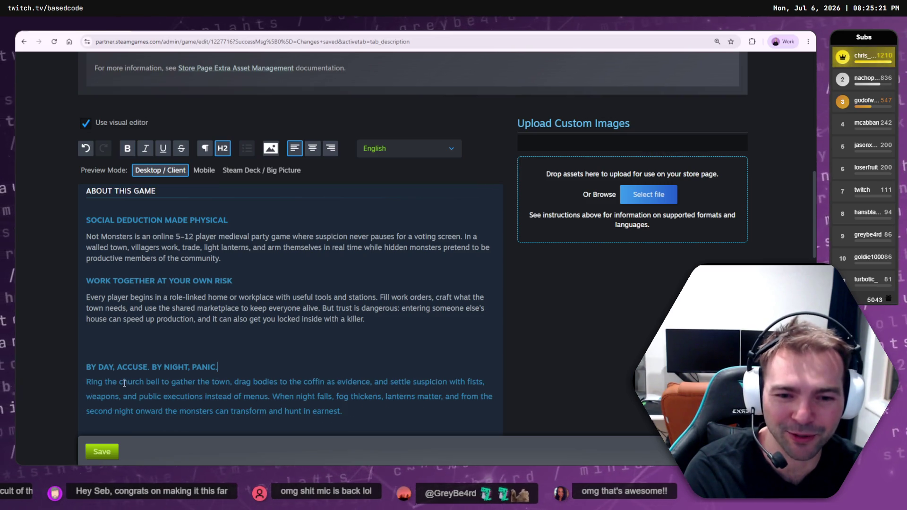
pyautogui.moveTo(343, 411)
pyautogui.mouseDown()
pyautogui.moveTo(82, 396)
pyautogui.moveTo(76, 384)
pyautogui.mouseUp()
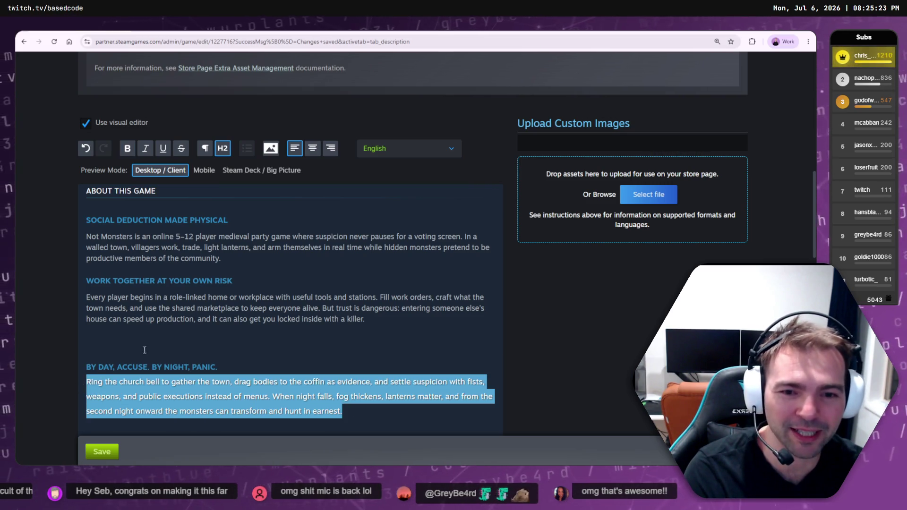
pyautogui.click(204, 148)
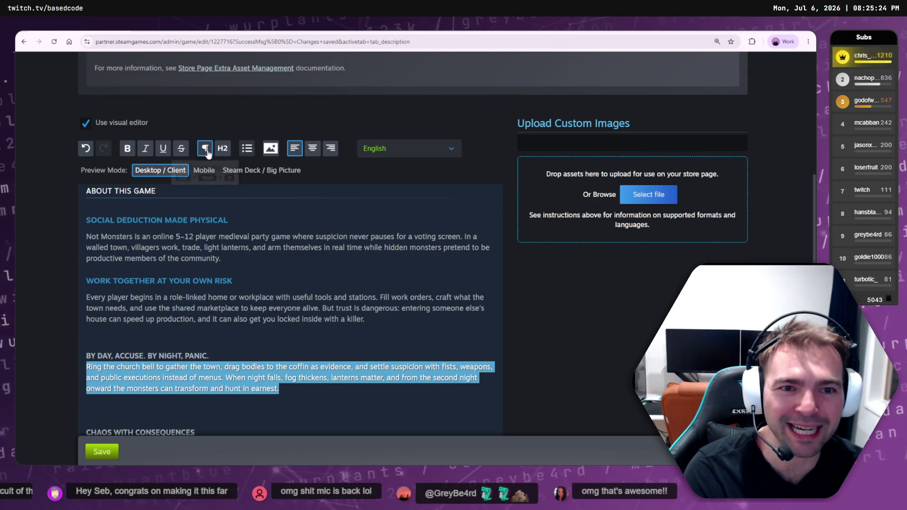
pyautogui.click(218, 358)
pyautogui.press('Return')
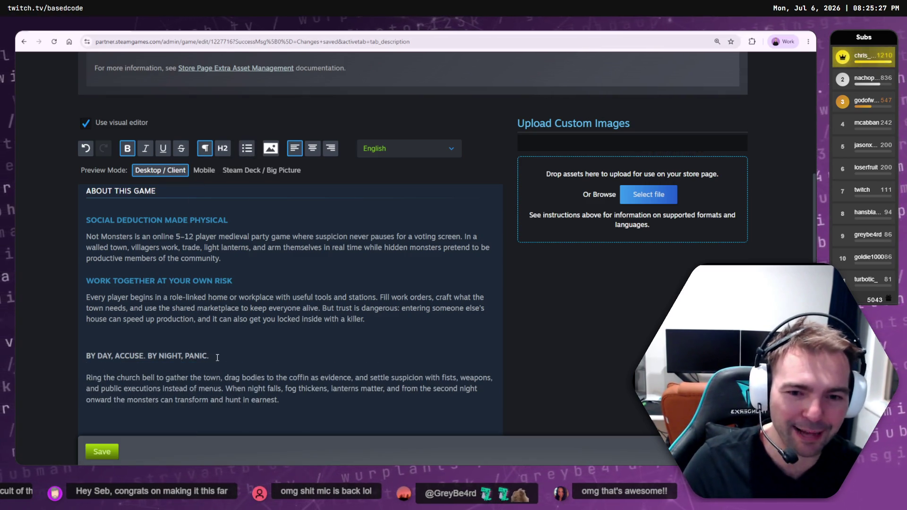
pyautogui.press('BackSpace')
pyautogui.hotkey('shift', 'Home')
pyautogui.moveTo(209, 341)
pyautogui.mouseDown()
pyautogui.moveTo(156, 258)
pyautogui.moveTo(218, 220)
pyautogui.moveTo(172, 297)
pyautogui.moveTo(114, 338)
pyautogui.moveTo(85, 340)
pyautogui.mouseUp()
pyautogui.click(85, 340)
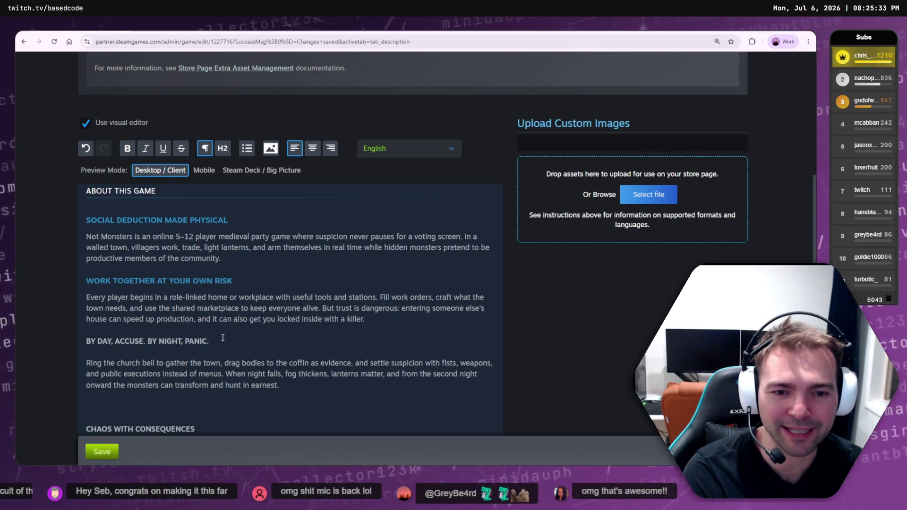
pyautogui.hotkey('shift', 'End')
pyautogui.hotkey('ctrl', 'alt', '2')
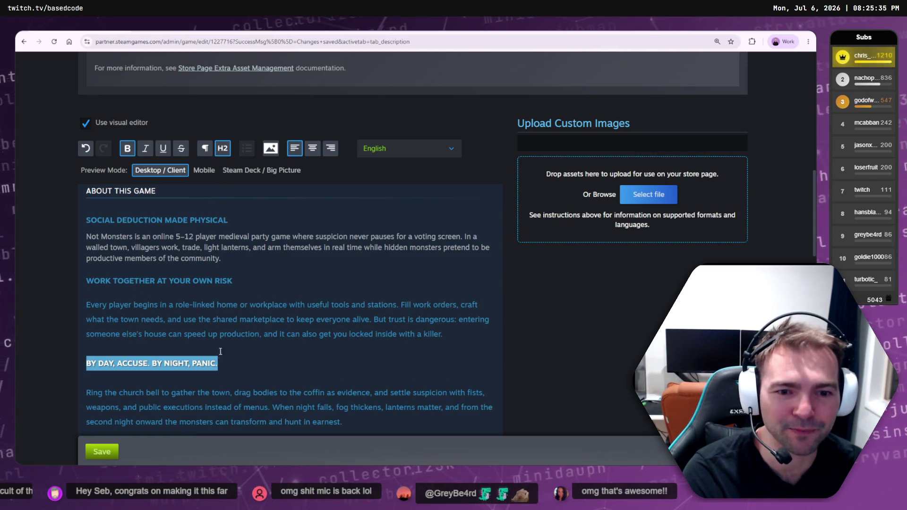
pyautogui.hotkey('ctrl', 'z')
pyautogui.click(221, 364)
pyautogui.moveTo(209, 341); pyautogui.dragTo(86, 342)
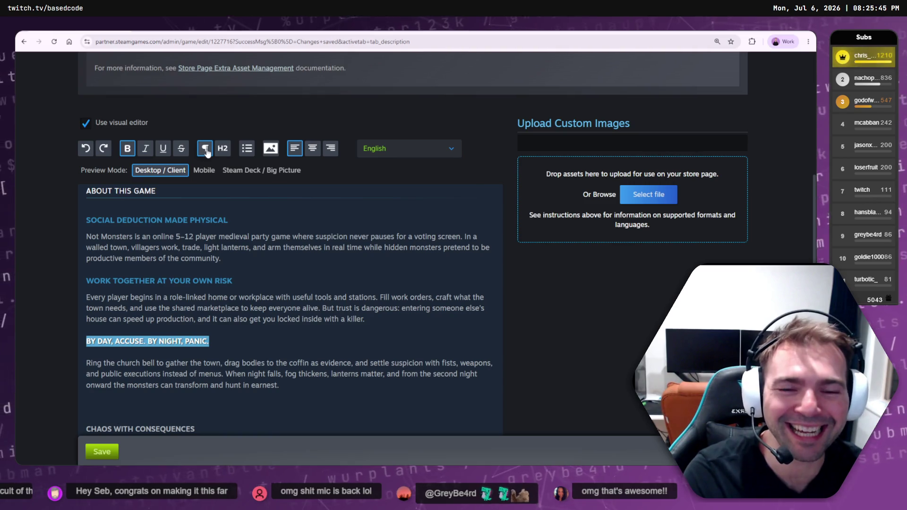
pyautogui.click(302, 352)
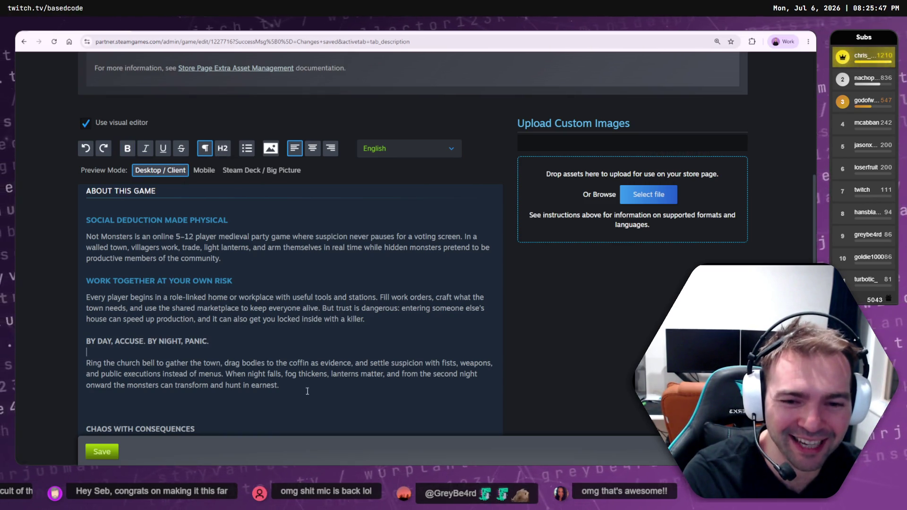
pyautogui.moveTo(305, 391); pyautogui.dragTo(80, 366)
pyautogui.click(85, 364)
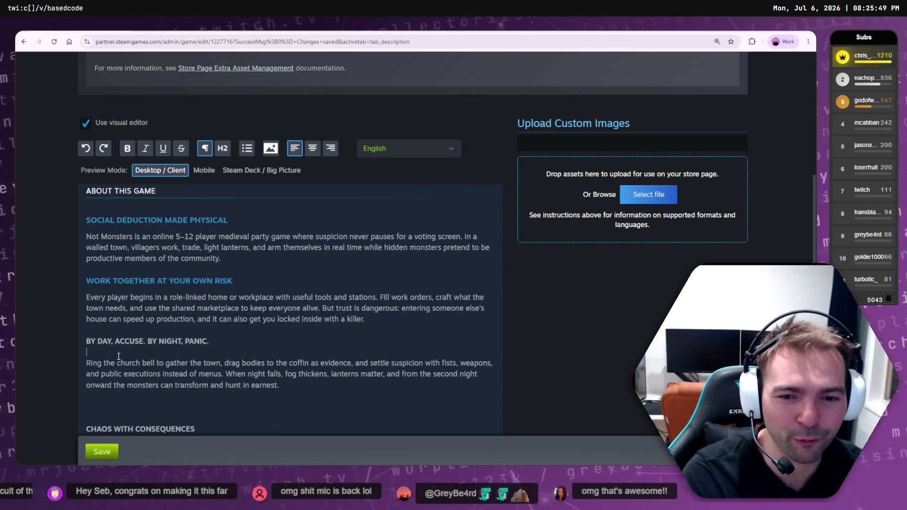
pyautogui.tripleClick(94, 341)
pyautogui.click(223, 148)
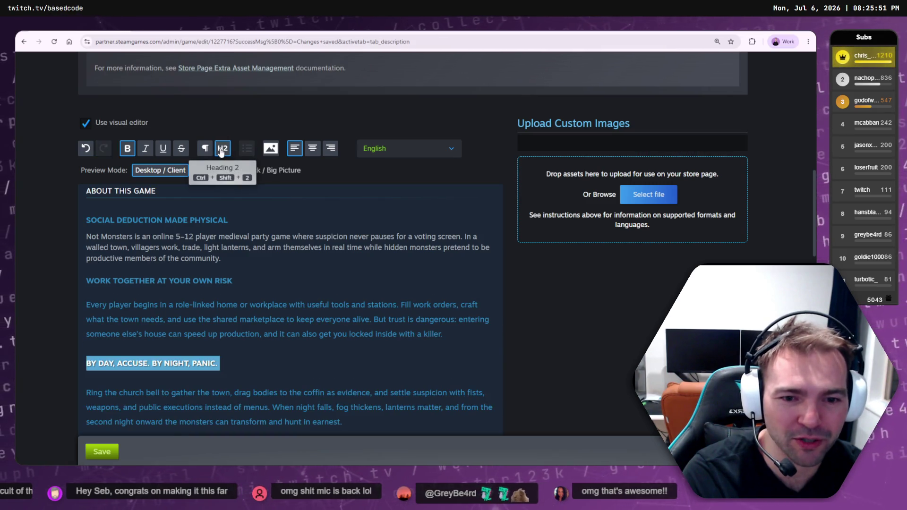
pyautogui.hotkey('ctrl', 'z')
pyautogui.click(434, 319)
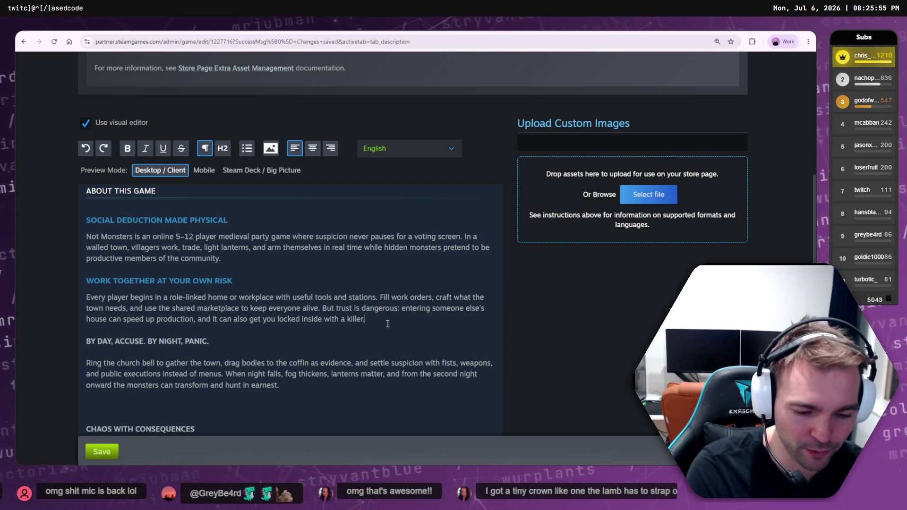
pyautogui.press('Return')
pyautogui.moveTo(233, 349); pyautogui.dragTo(58, 347)
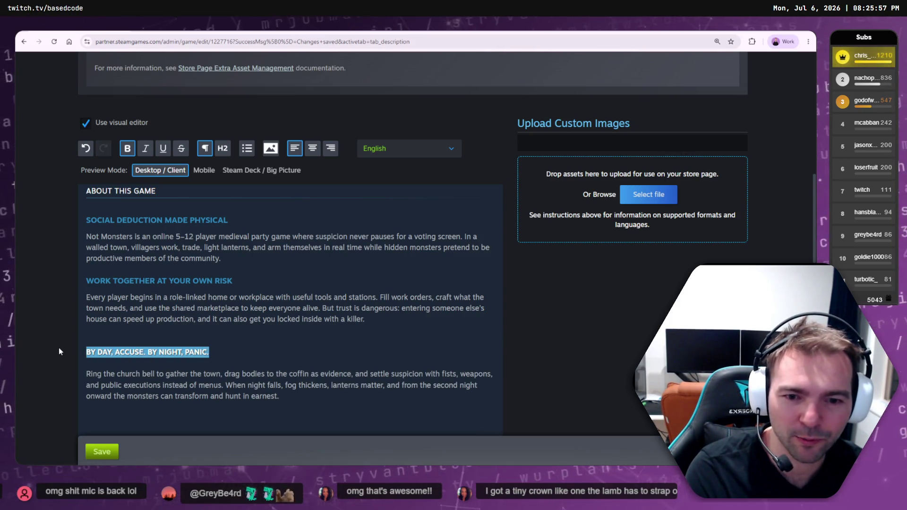
pyautogui.click(223, 148)
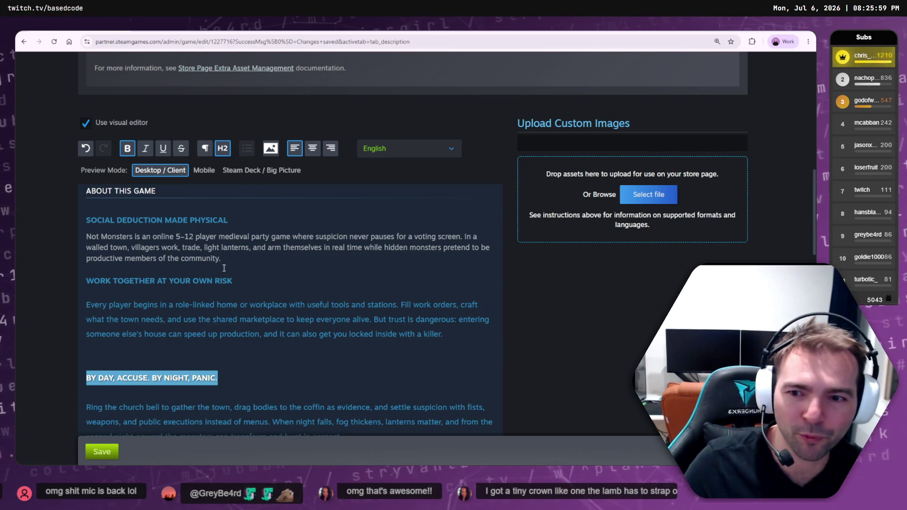
pyautogui.hotkey('ctrl', 'z')
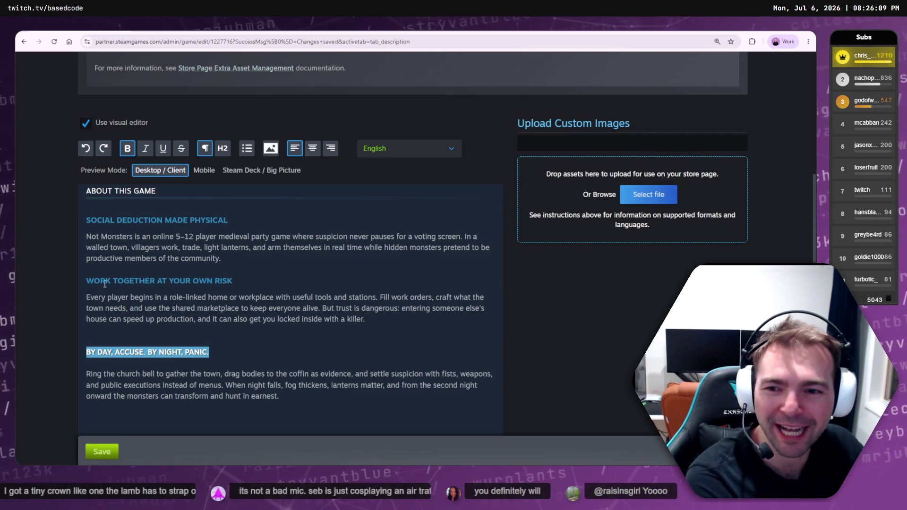
pyautogui.click(237, 353)
pyautogui.moveTo(237, 353); pyautogui.dragTo(41, 350)
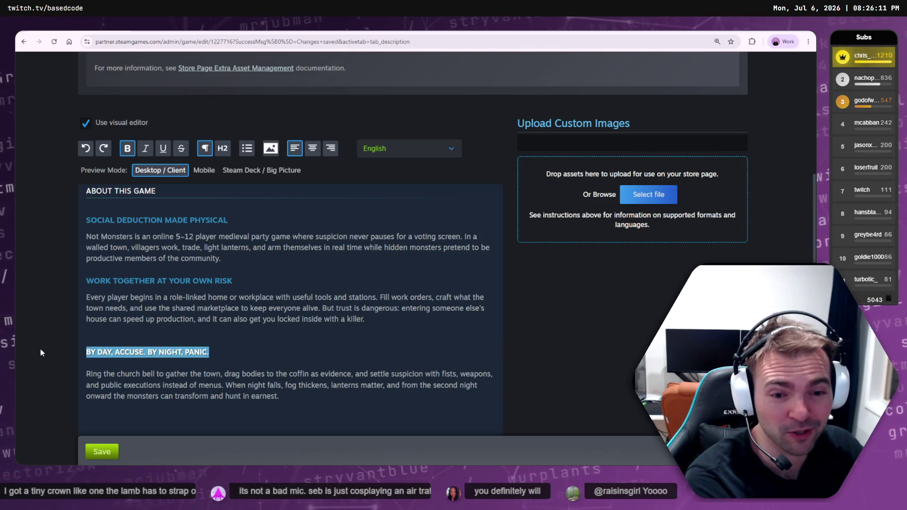
pyautogui.click(222, 148)
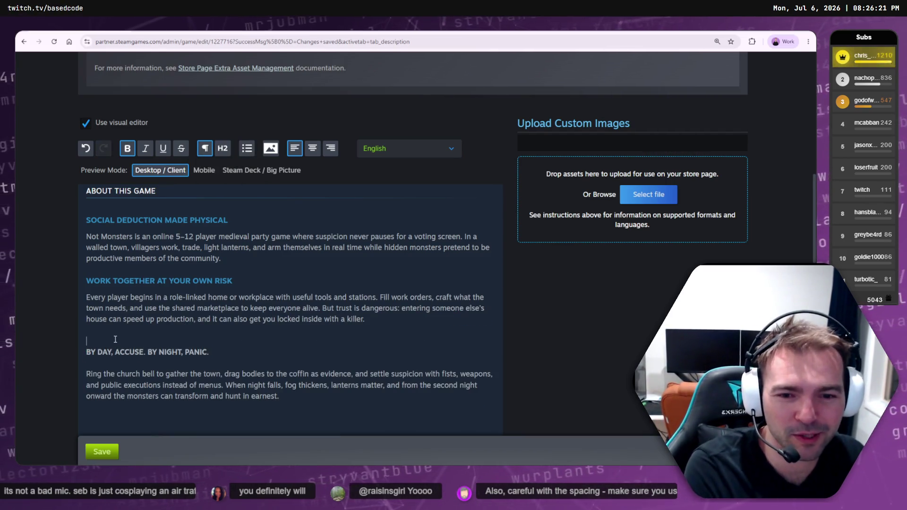
# Delete the empty line above BY DAY, ACCUSE. BY NIGHT, PANIC. and format it as Heading 2
pyautogui.click(106, 325)
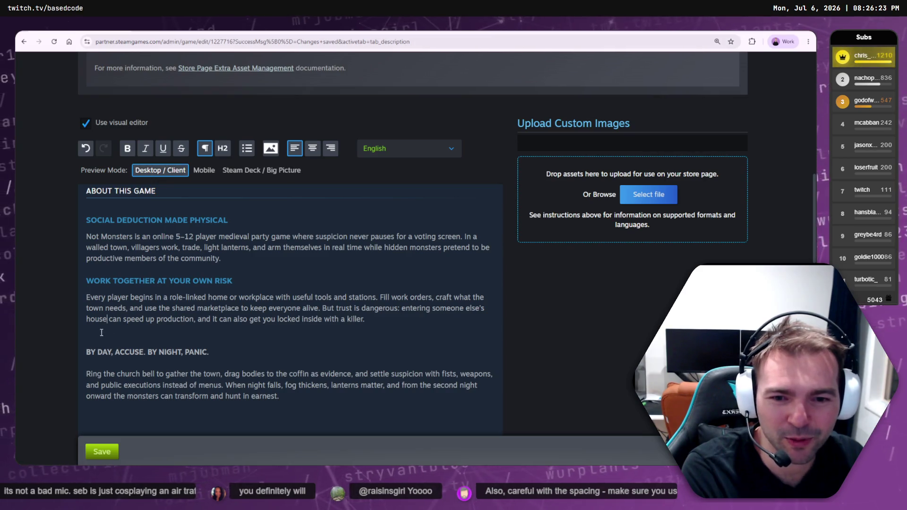
pyautogui.press('BackSpace')
pyautogui.tripleClick(96, 342)
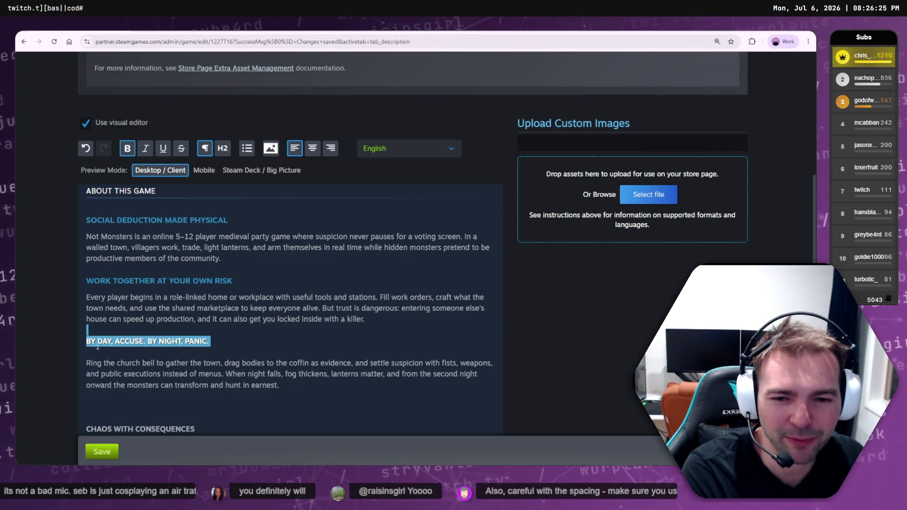
pyautogui.click(222, 148)
# Set the Every player begins paragraph back to normal text and keep BY DAY on its own line
pyautogui.moveTo(461, 330)
pyautogui.mouseDown()
pyautogui.moveTo(15, 320)
pyautogui.moveTo(15, 304)
pyautogui.mouseUp()
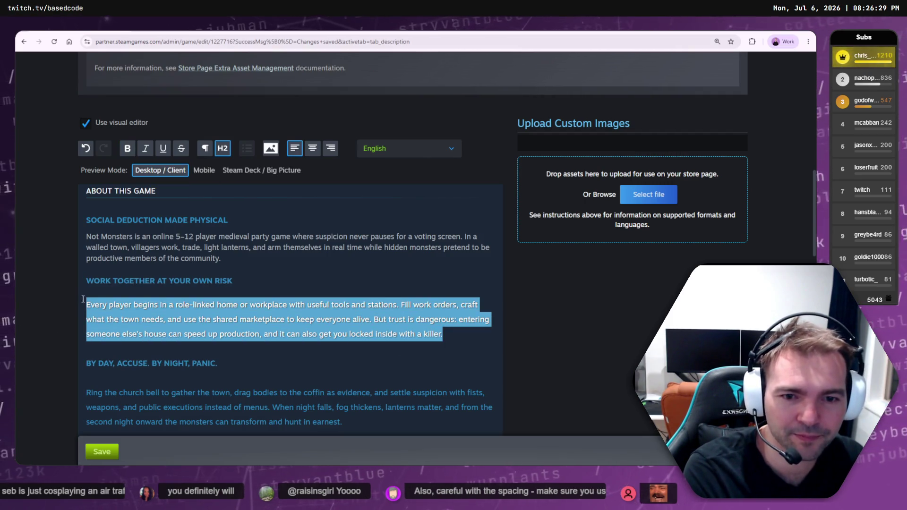
pyautogui.click(211, 154)
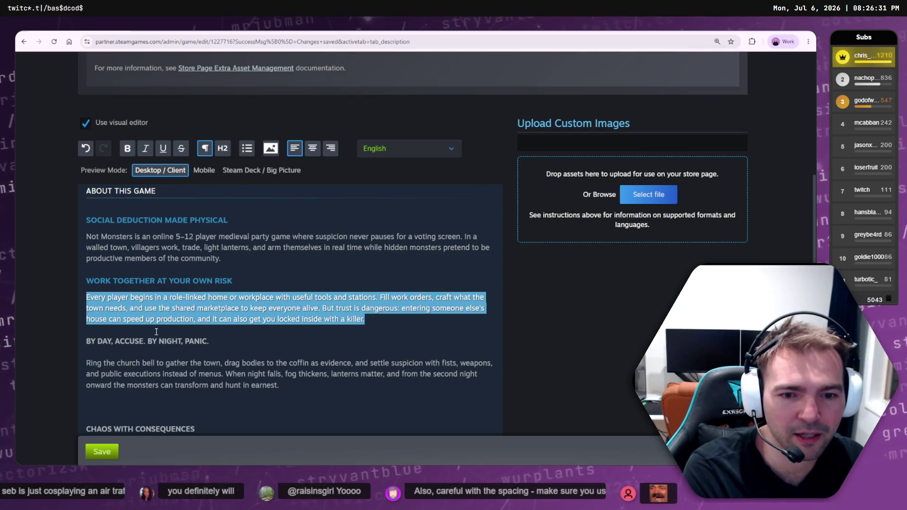
pyautogui.click(117, 336)
pyautogui.press('BackSpace')
pyautogui.press('BackSpace')
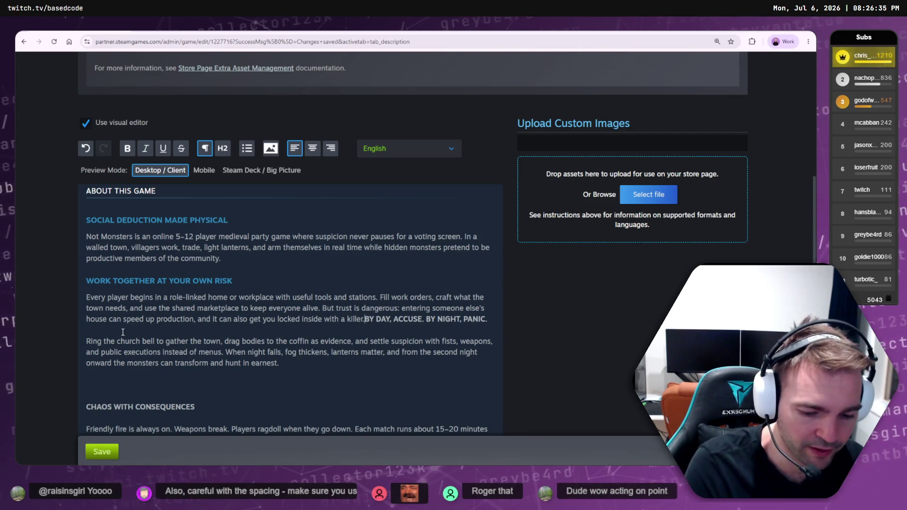
pyautogui.press('Return')
# Toggle Heading 2 off the BY DAY line and delete the empty lines below and above it
pyautogui.moveTo(209, 341); pyautogui.dragTo(42, 345)
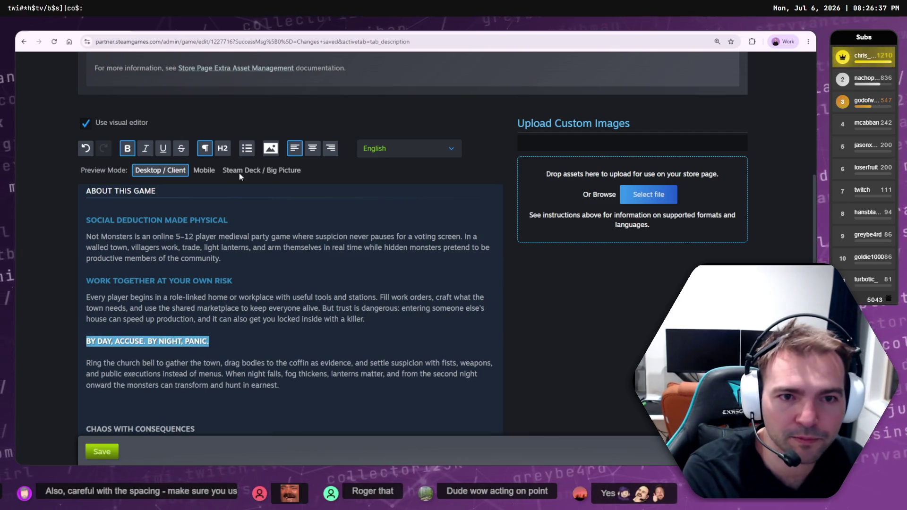
pyautogui.click(218, 149)
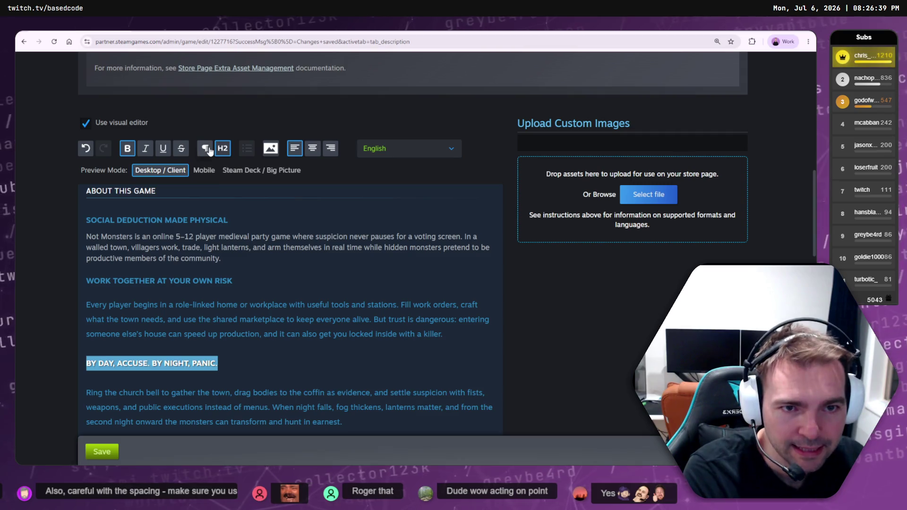
pyautogui.click(205, 149)
pyautogui.click(134, 352)
pyautogui.press('BackSpace')
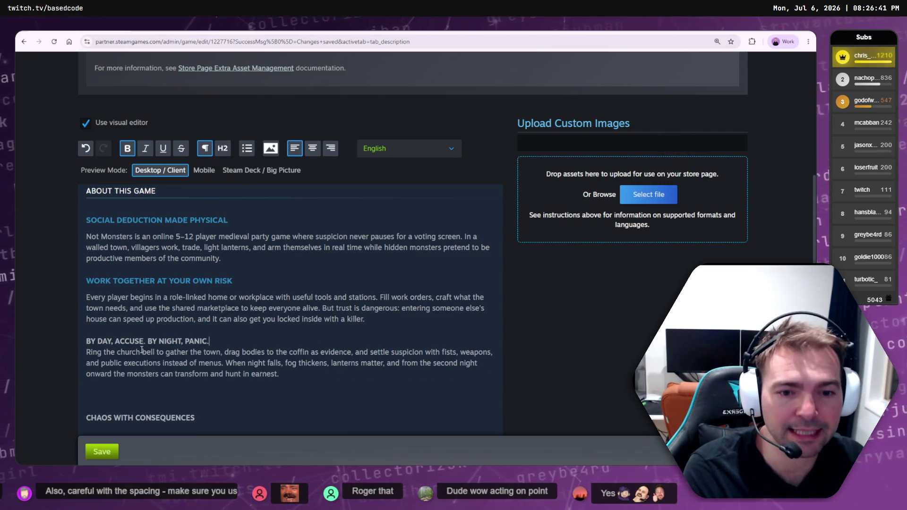
pyautogui.keyDown('shift'); pyautogui.click(88, 340); pyautogui.keyUp('shift')
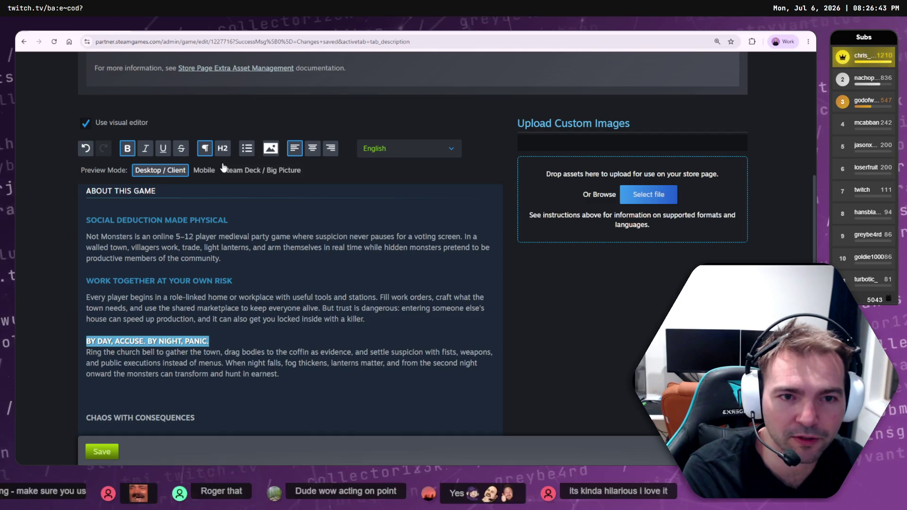
pyautogui.click(226, 149)
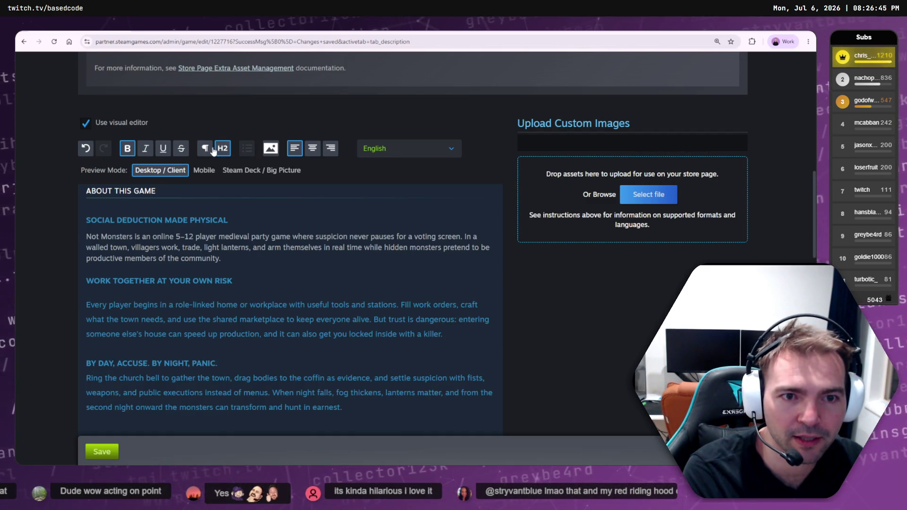
pyautogui.click(205, 149)
pyautogui.click(174, 329)
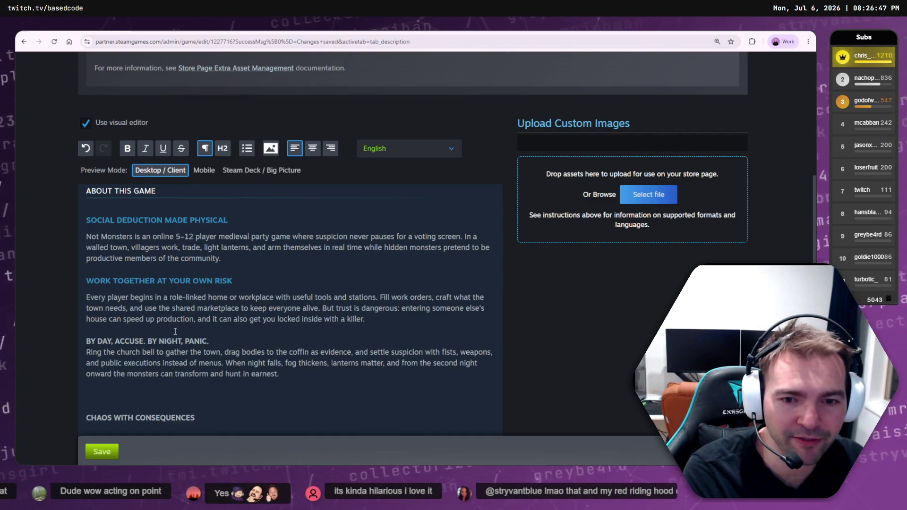
pyautogui.press('BackSpace')
# Retry Heading 2 on BY DAY, undo it, and add an empty line after 'killer.'
pyautogui.tripleClick(219, 330)
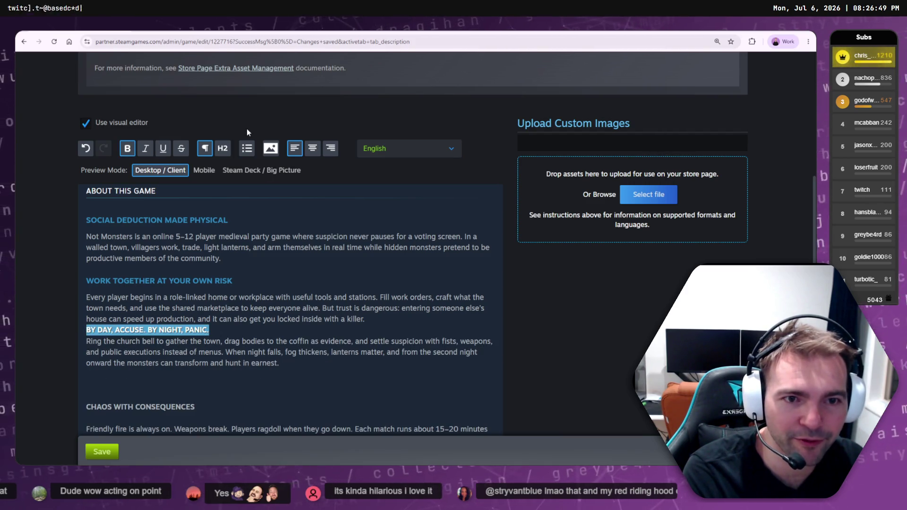
pyautogui.click(222, 148)
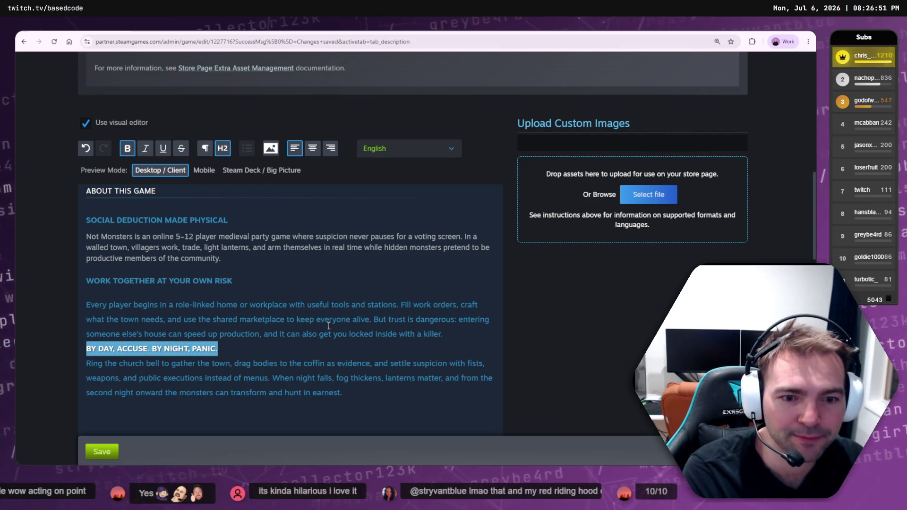
pyautogui.click(447, 333)
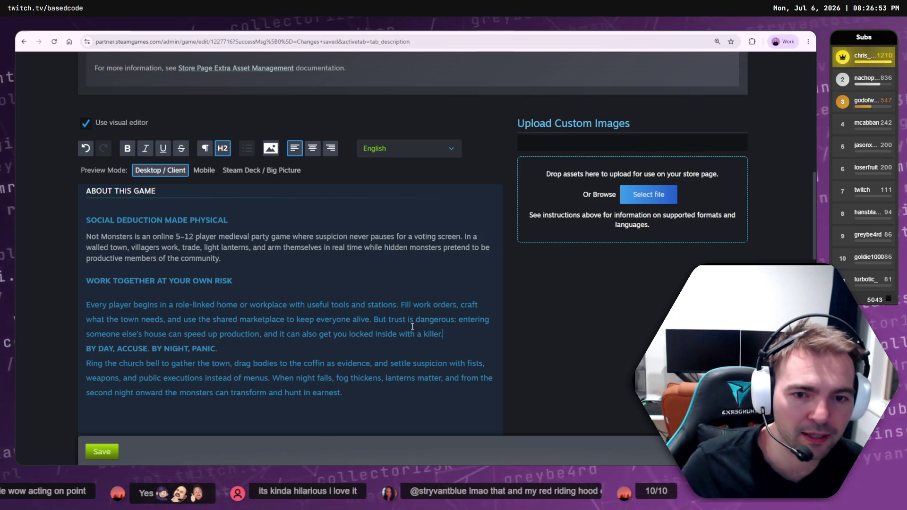
pyautogui.hotkey('ctrl', 'z')
pyautogui.click(244, 325)
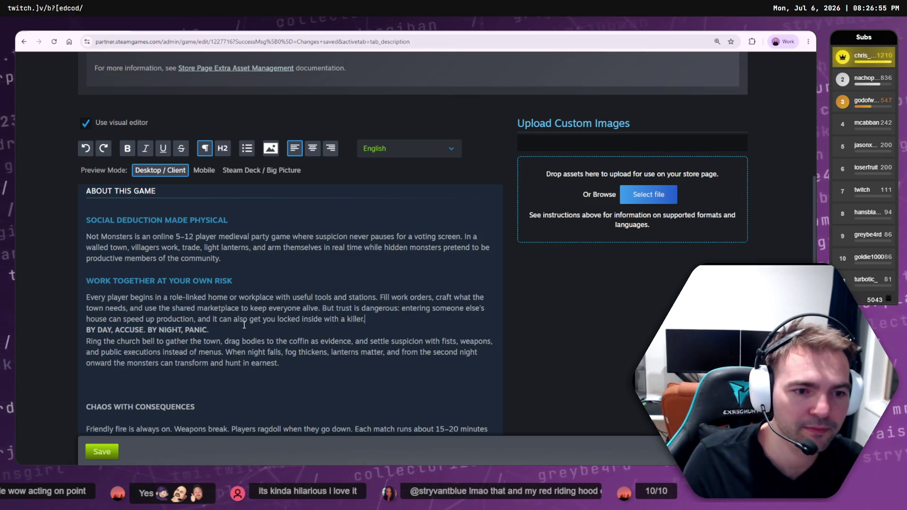
pyautogui.press('Return')
pyautogui.scroll(-5, 268, 234)
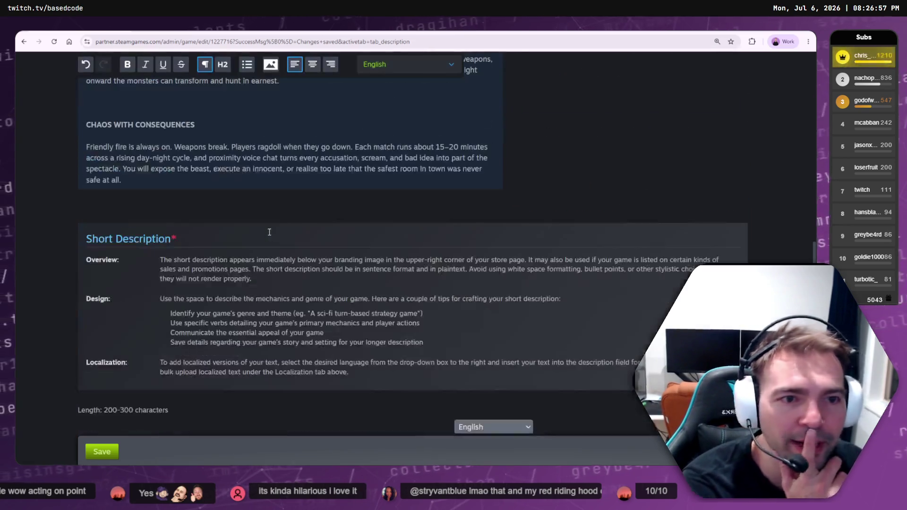
# Switch the description editor to raw BBCode markup
pyautogui.scroll(5, 268, 231)
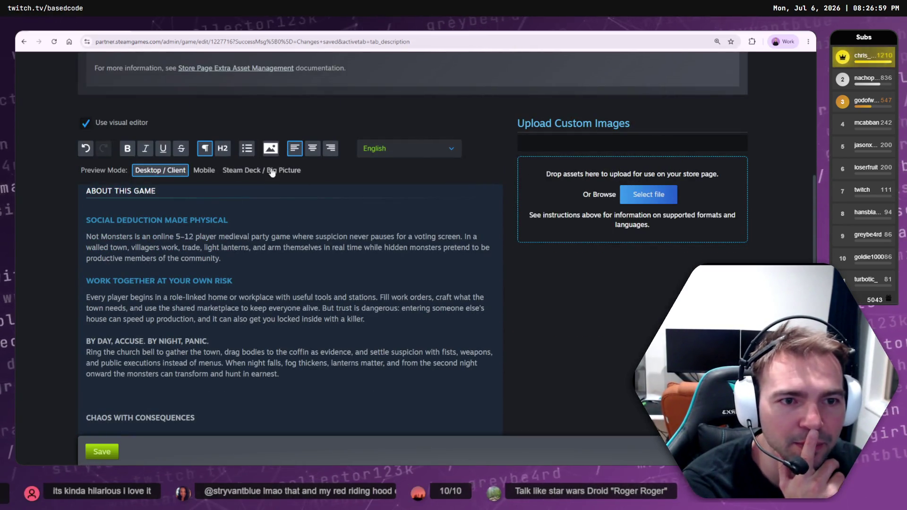
pyautogui.click(422, 149)
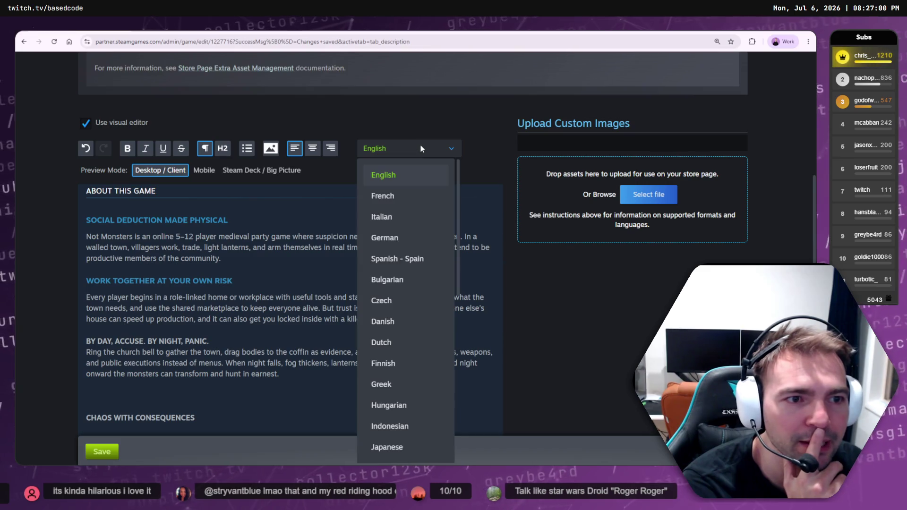
pyautogui.click(236, 158)
pyautogui.click(85, 123)
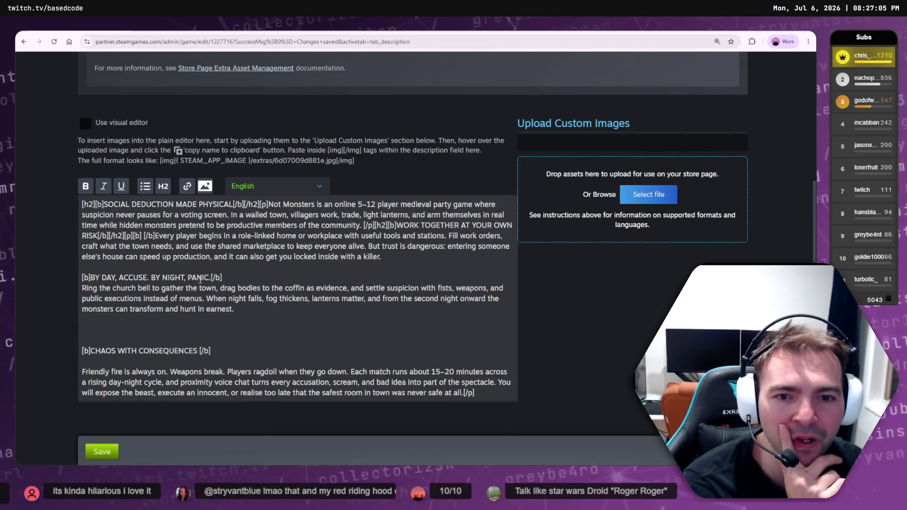
# Wrap the BY DAY, ACCUSE. BY NIGHT, PANIC. line in [h2] tags
pyautogui.click(267, 279)
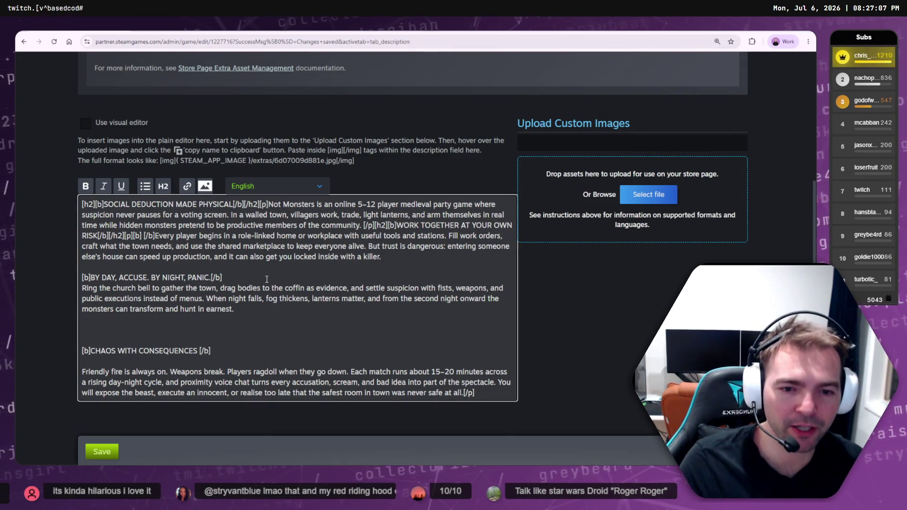
pyautogui.write('[h2')
pyautogui.press('Home')
pyautogui.write('[h2]')
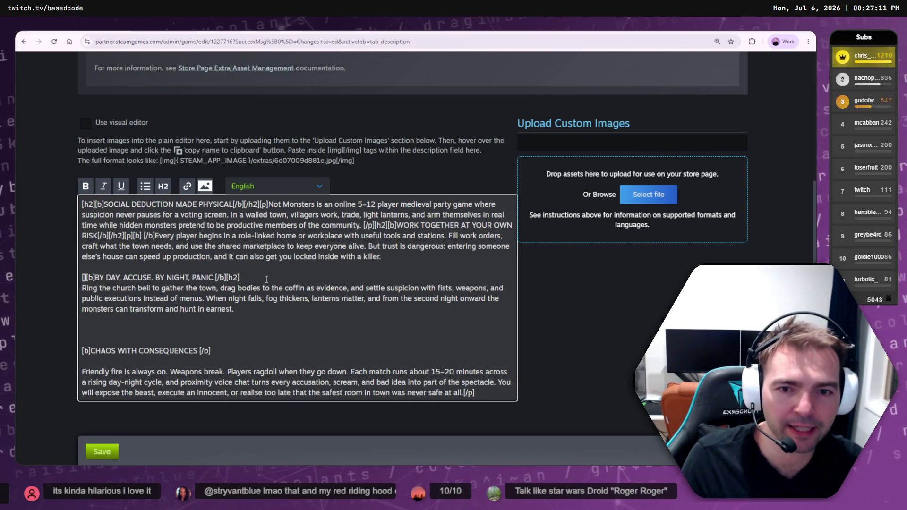
# Wrap CHAOS WITH CONSEQUENCES in [h2] tags and delete the blank line beneath it
pyautogui.click(323, 360)
pyautogui.press('Up')
pyautogui.write('[]')
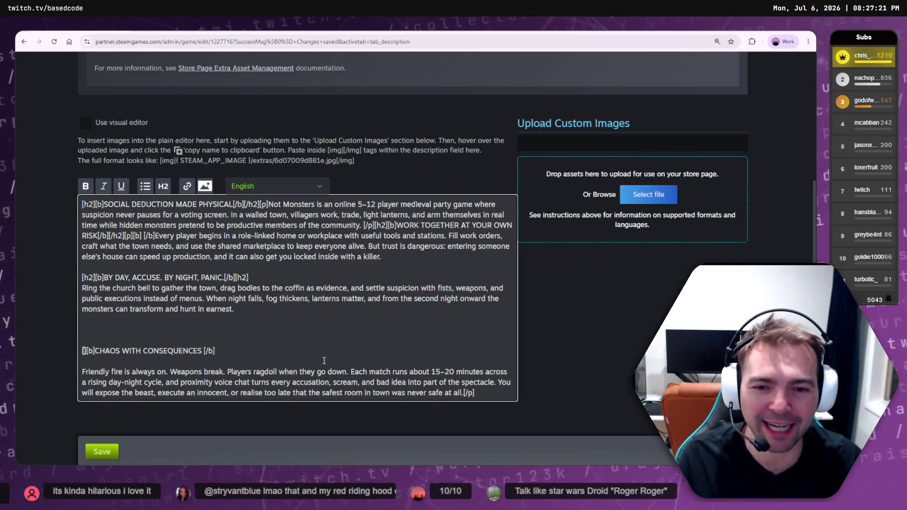
pyautogui.write('h2')
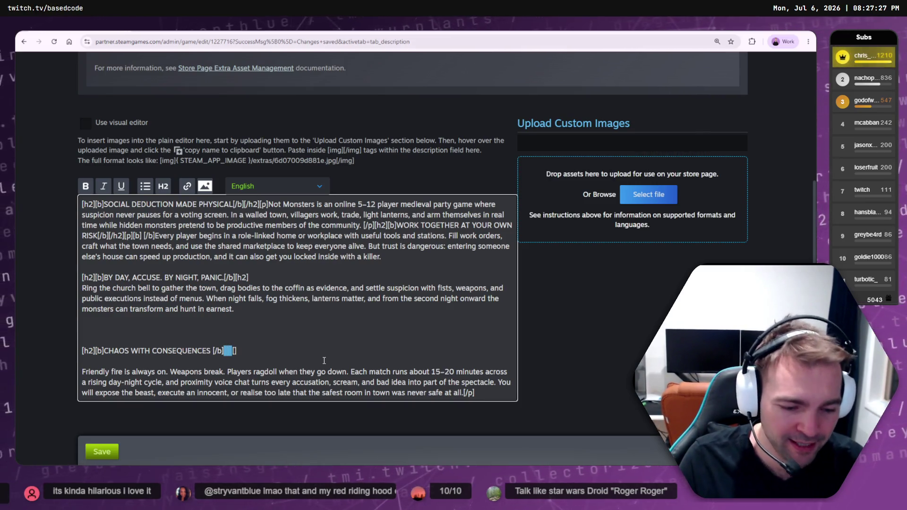
pyautogui.write('h')
pyautogui.click(203, 360)
pyautogui.press('BackSpace')
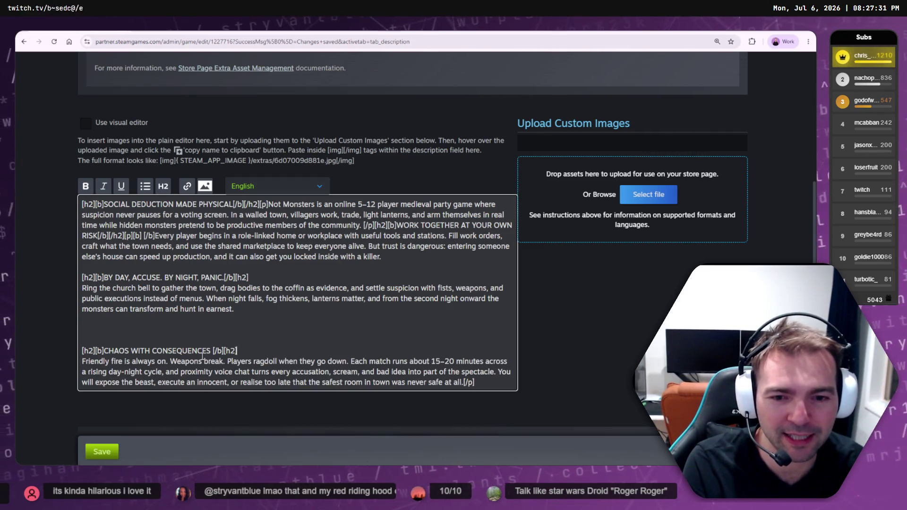
pyautogui.scroll(-2, 231, 314)
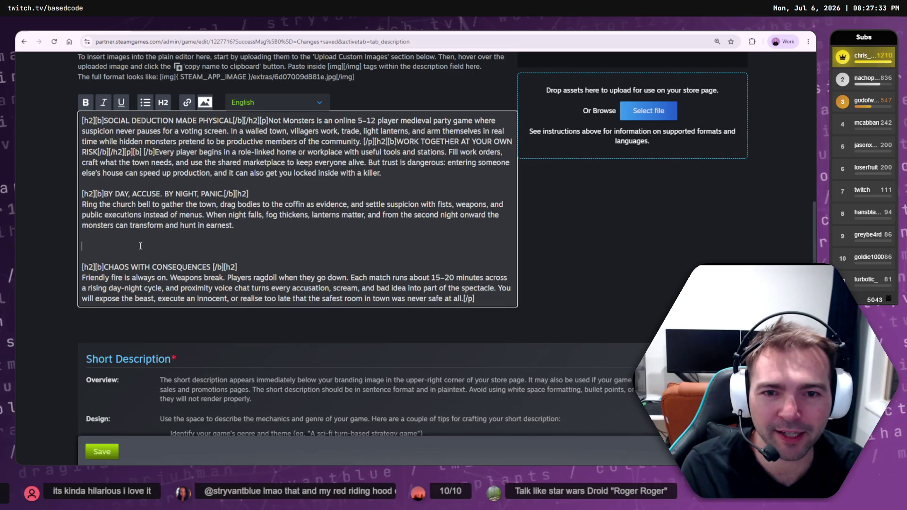
# Remove the empty lines above CHAOS and put the opening paragraph on its own line
pyautogui.press('BackSpace')
pyautogui.press('BackSpace')
pyautogui.scroll(2, 168, 239)
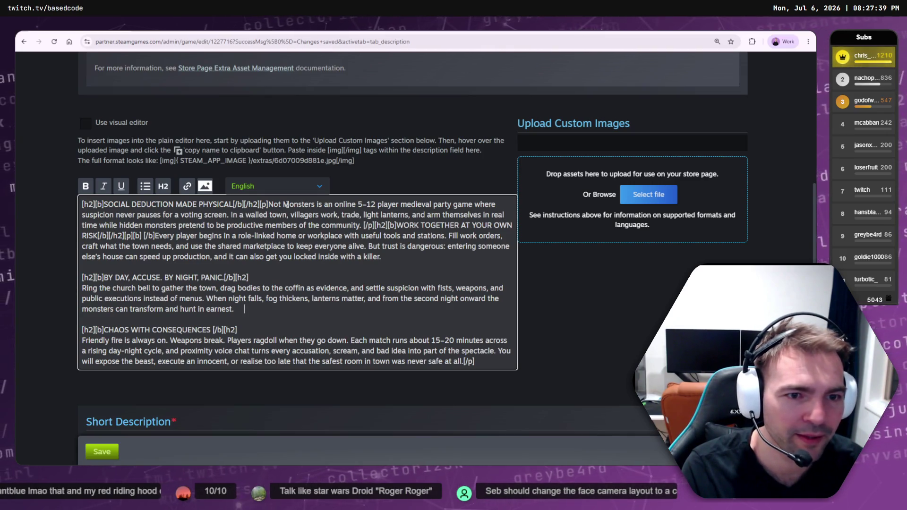
pyautogui.press('Return')
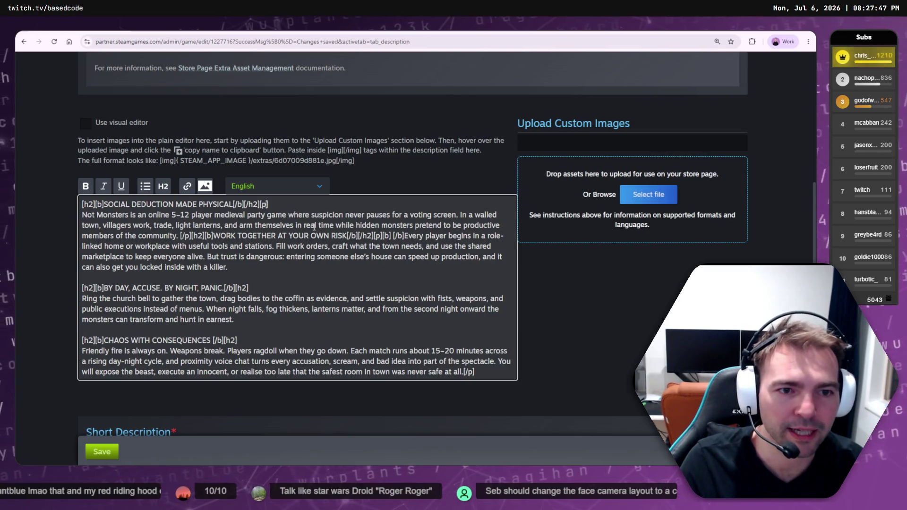
pyautogui.press('Return')
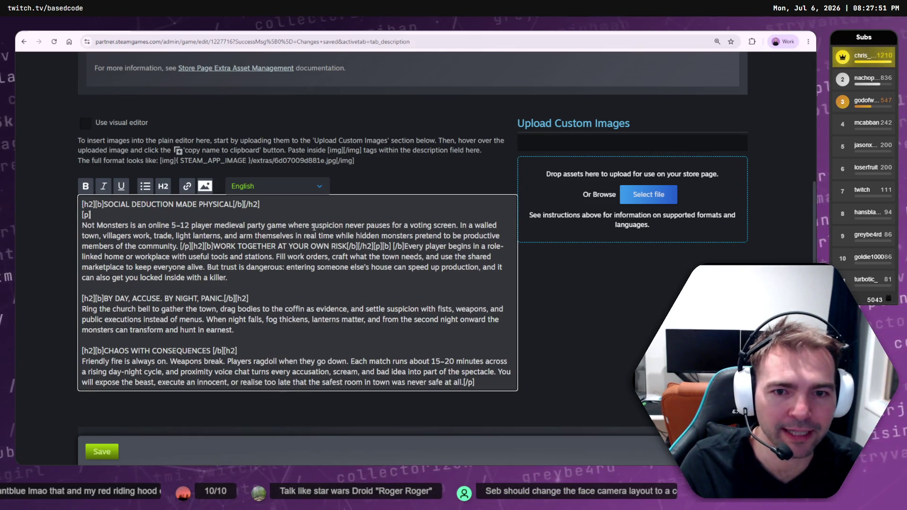
pyautogui.press('BackSpace')
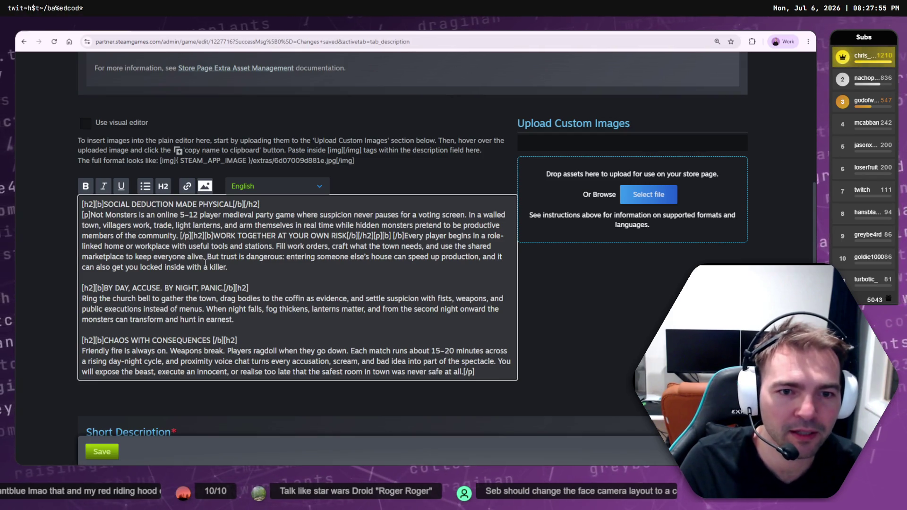
# Start WORK TOGETHER as a separate section and wrap its paragraph in [p] tags
pyautogui.press('Return')
pyautogui.press('Return')
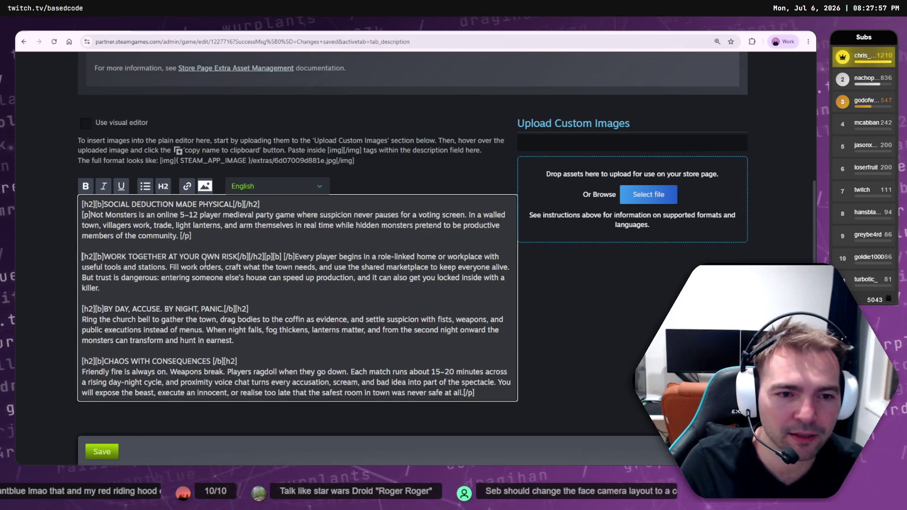
pyautogui.press('Right')
pyautogui.press('Right')
pyautogui.press('Right')
pyautogui.write('[p]')
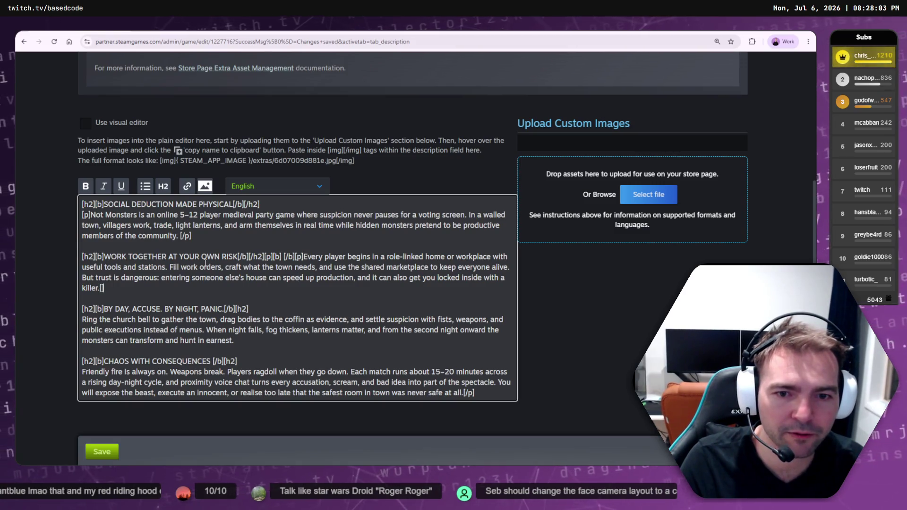
pyautogui.write('/p]')
pyautogui.press('Down')
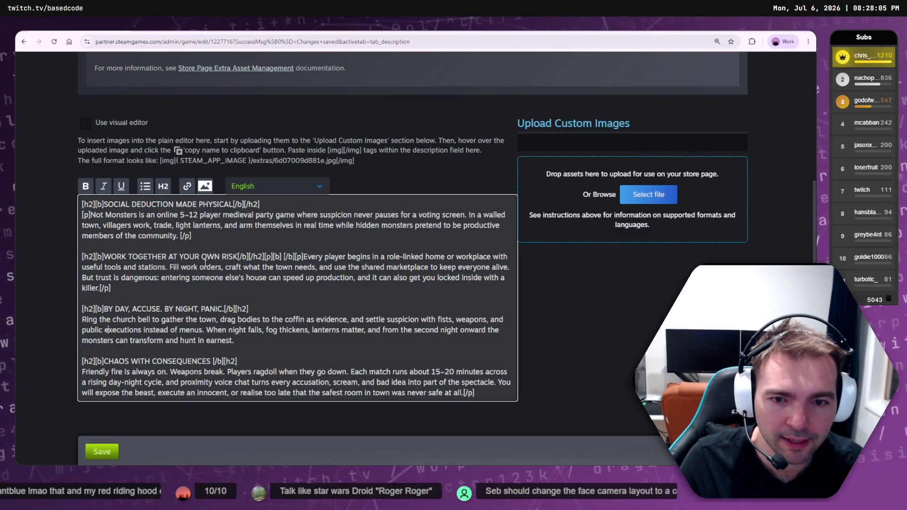
pyautogui.scroll(8, 205, 262)
pyautogui.scroll(-9, 205, 262)
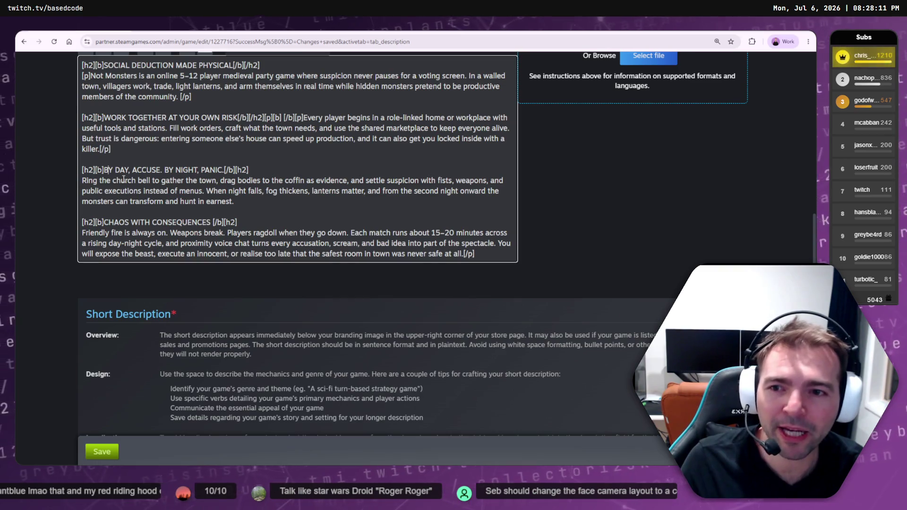
# Wrap the Ring the church bell paragraph in [p]…[/p] tags
pyautogui.click(283, 180)
pyautogui.write('[]')
pyautogui.press('Left')
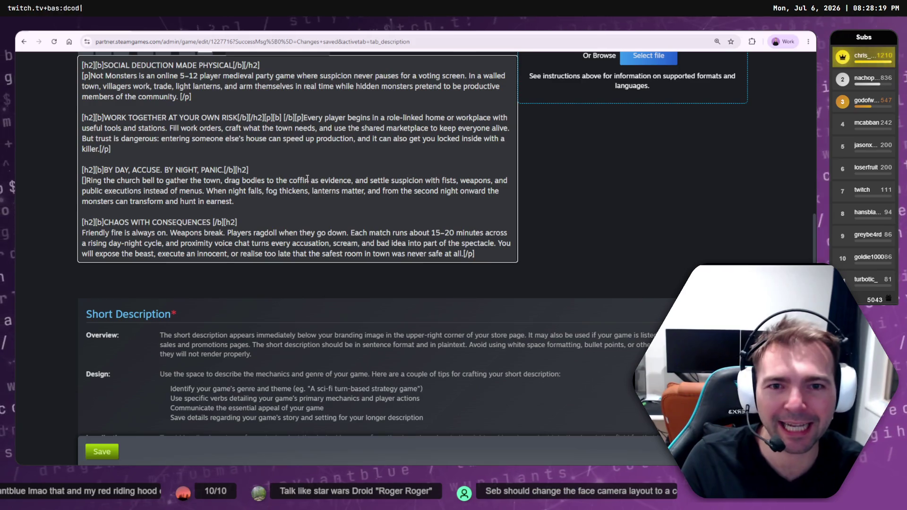
pyautogui.write('p')
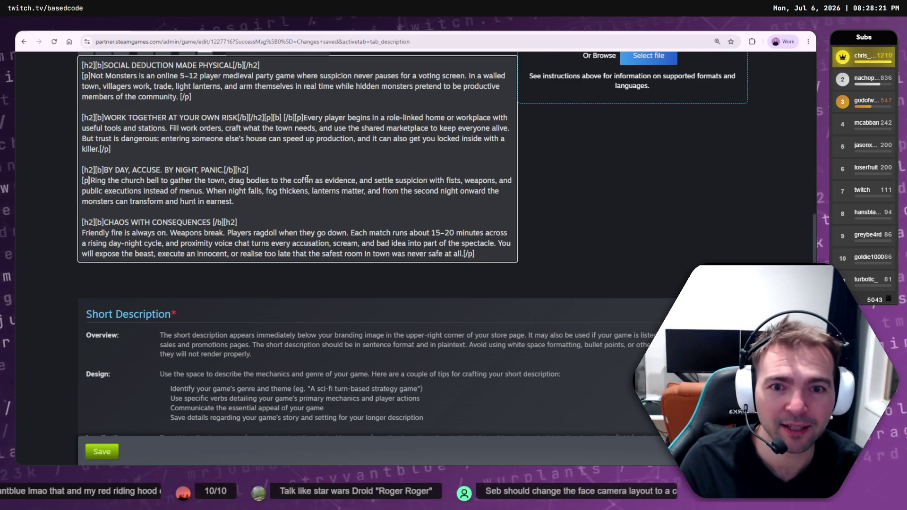
pyautogui.press('Down')
pyautogui.press('Down')
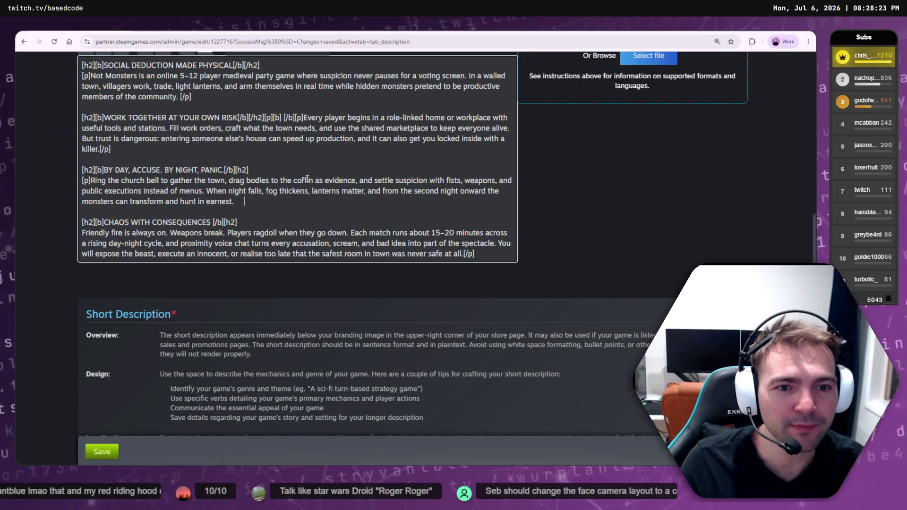
pyautogui.write('[/p')
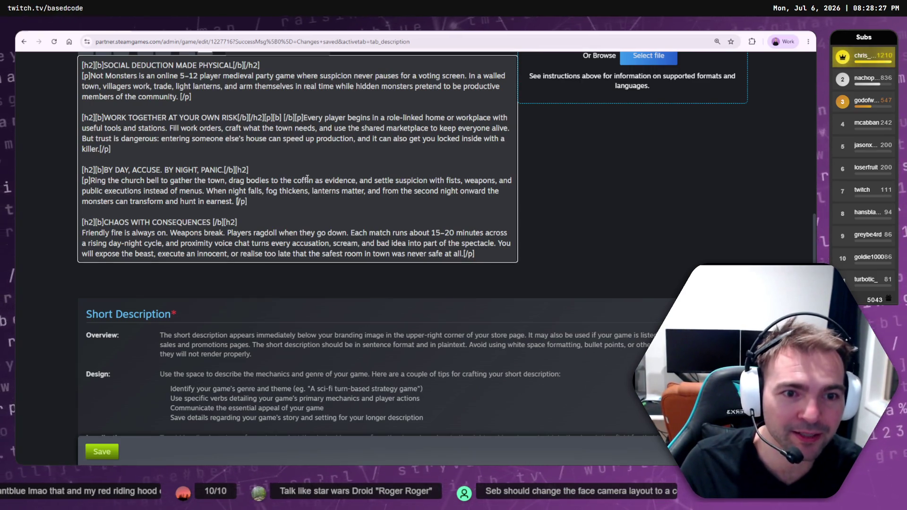
pyautogui.press('Left')
pyautogui.press('Left')
pyautogui.press('Left')
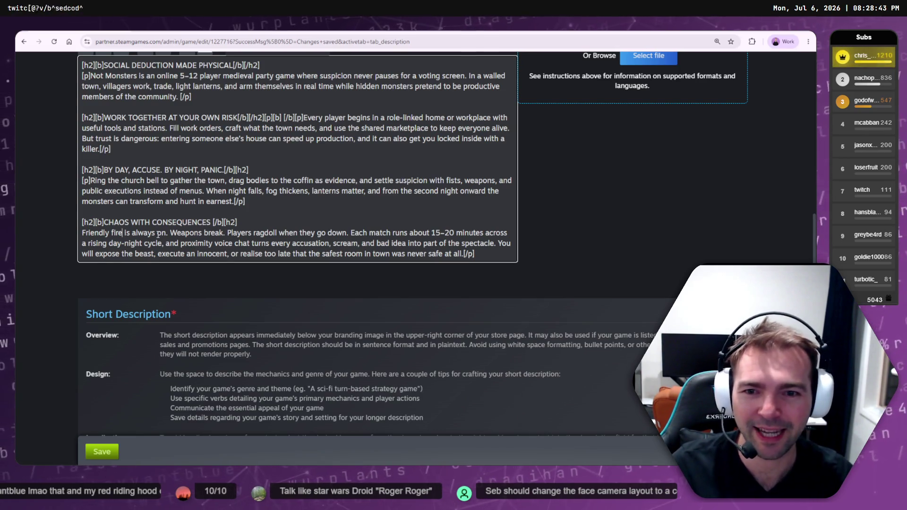
# Add the [p] tag to the start of the Friendly fire paragraph
pyautogui.click(121, 233)
pyautogui.press('Home')
pyautogui.write('[')
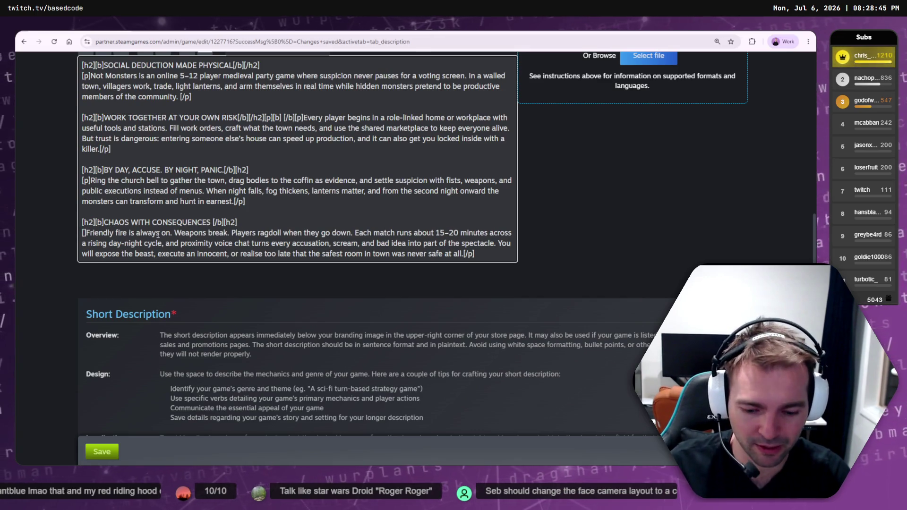
pyautogui.write('p')
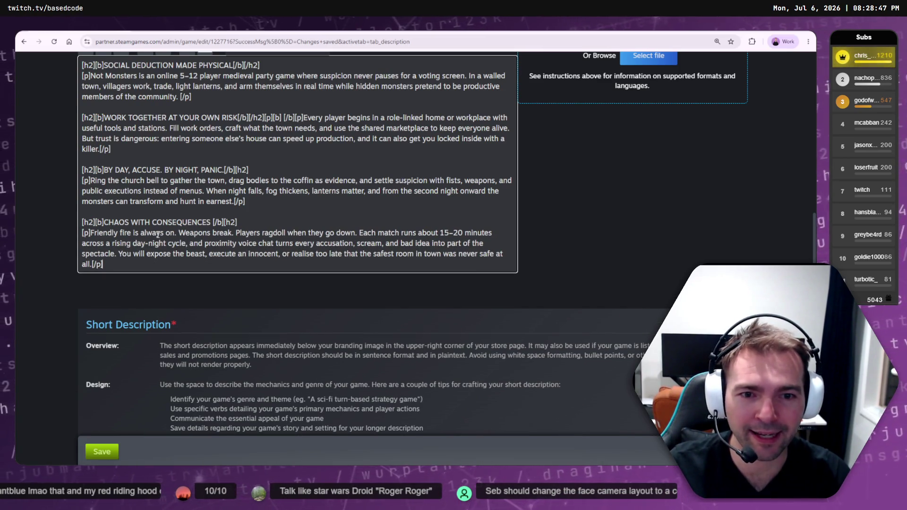
pyautogui.scroll(-8, 176, 314)
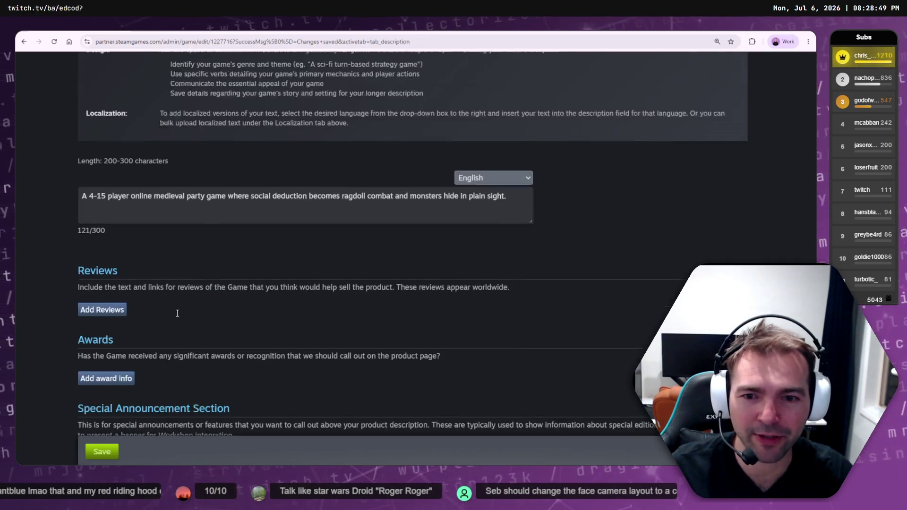
pyautogui.scroll(4, 176, 314)
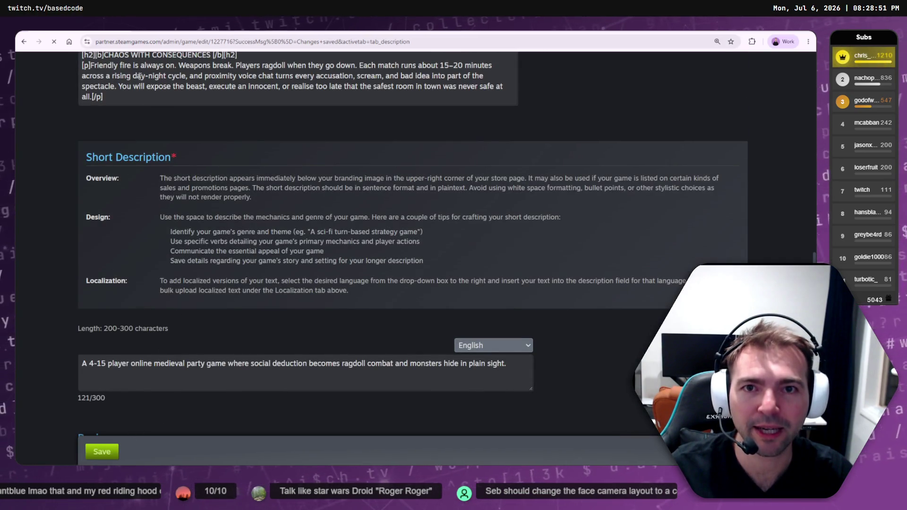
pyautogui.hotkey('ctrl', 'Tab')
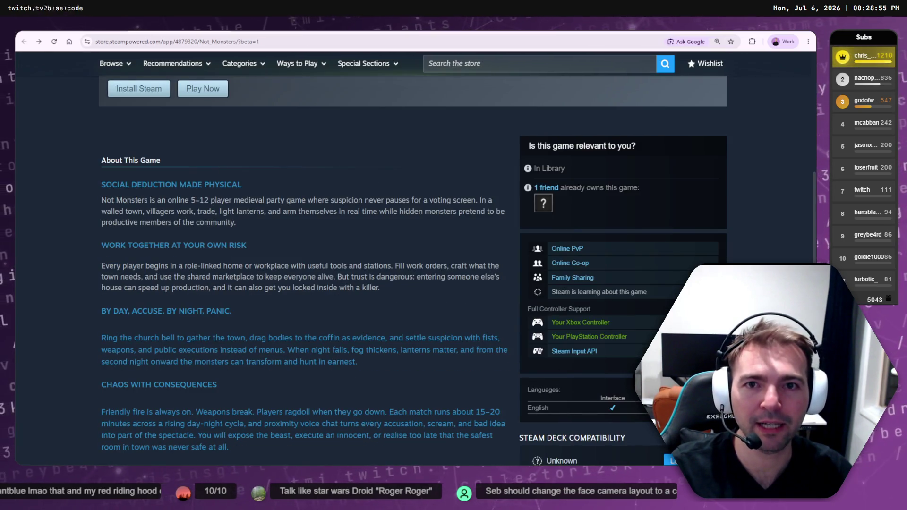
pyautogui.hotkey('ctrl', 'shift', 'Tab')
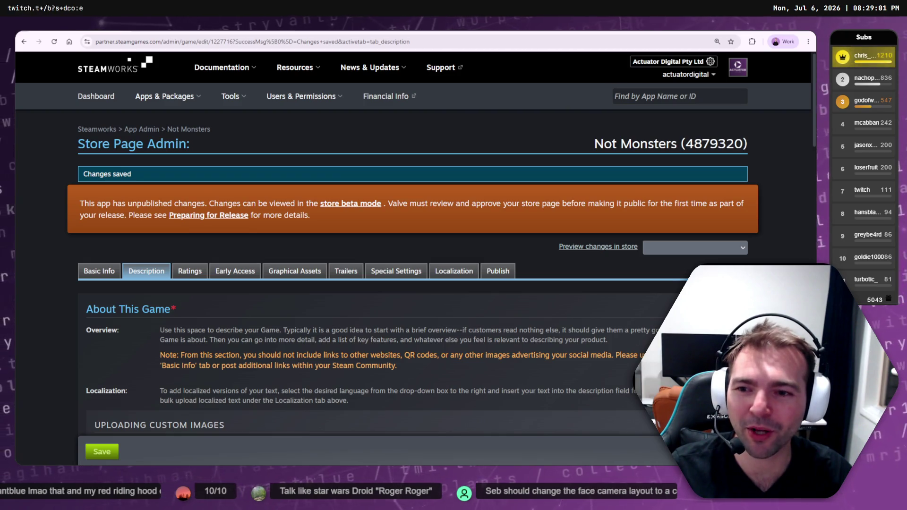
pyautogui.scroll(-15, 207, 355)
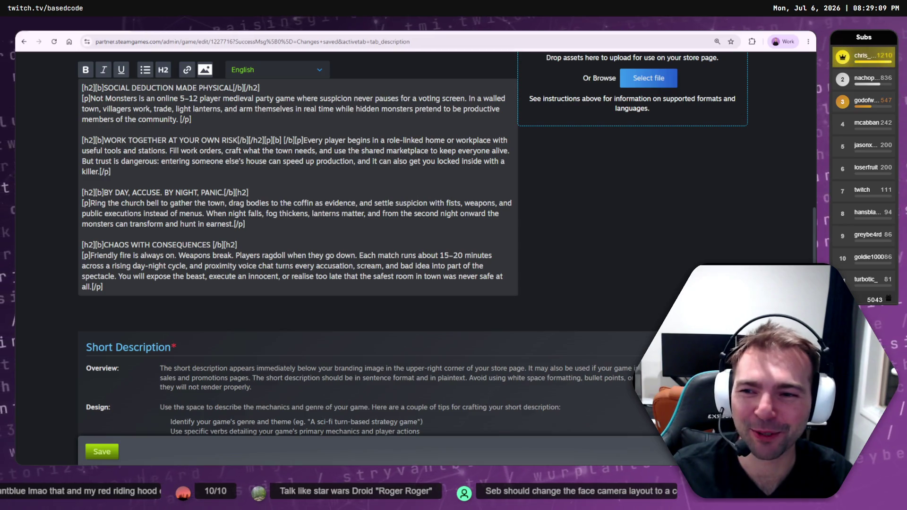
pyautogui.scroll(-1, 244, 268)
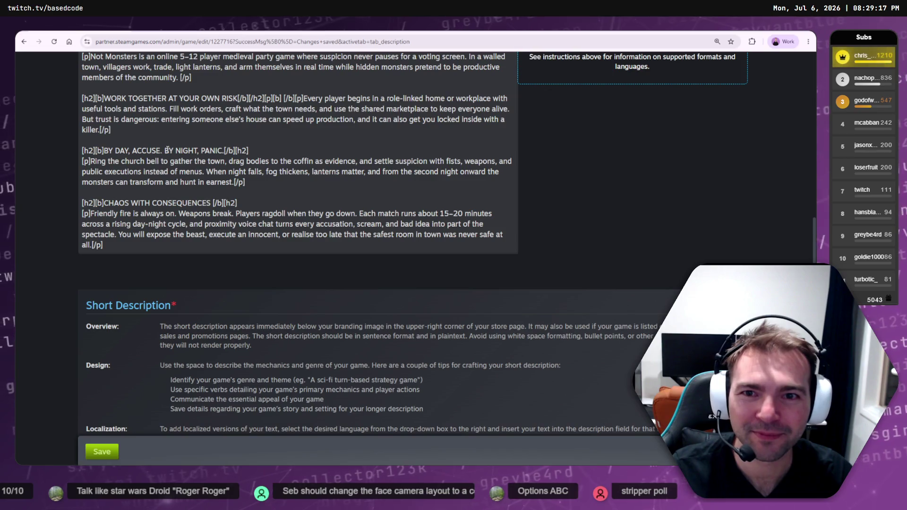
pyautogui.click(180, 127)
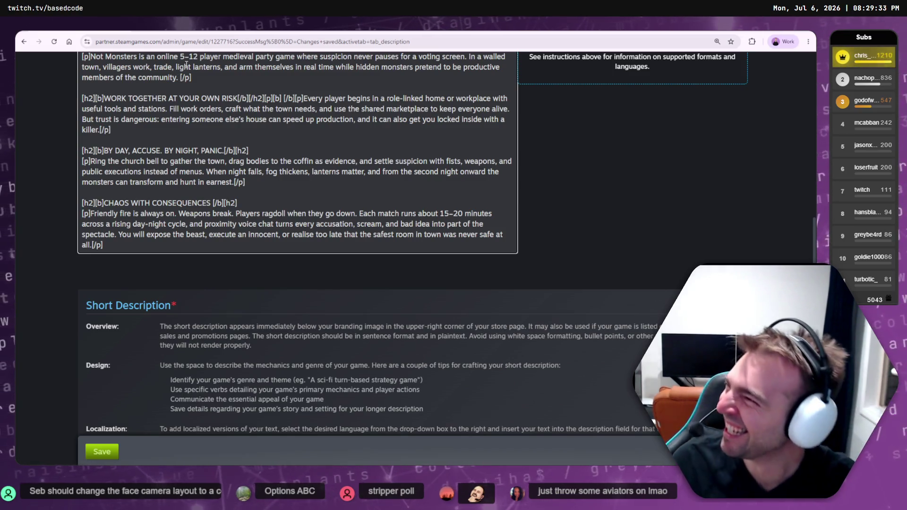
pyautogui.click(257, 180)
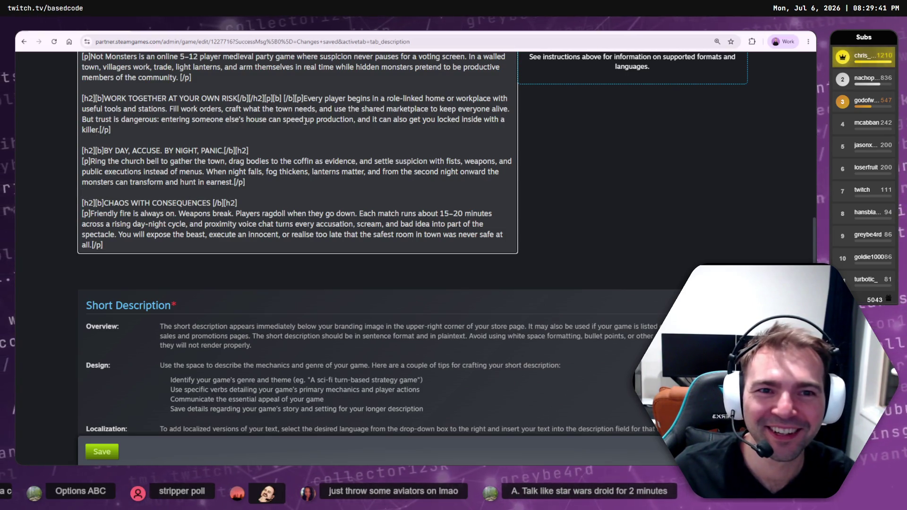
# Delete the stray [p][b] [/b] tags before Every player, split the paragraph, and save
pyautogui.hotkey('shift', 'Left')
pyautogui.hotkey('shift', 'Left')
pyautogui.hotkey('shift', 'Left')
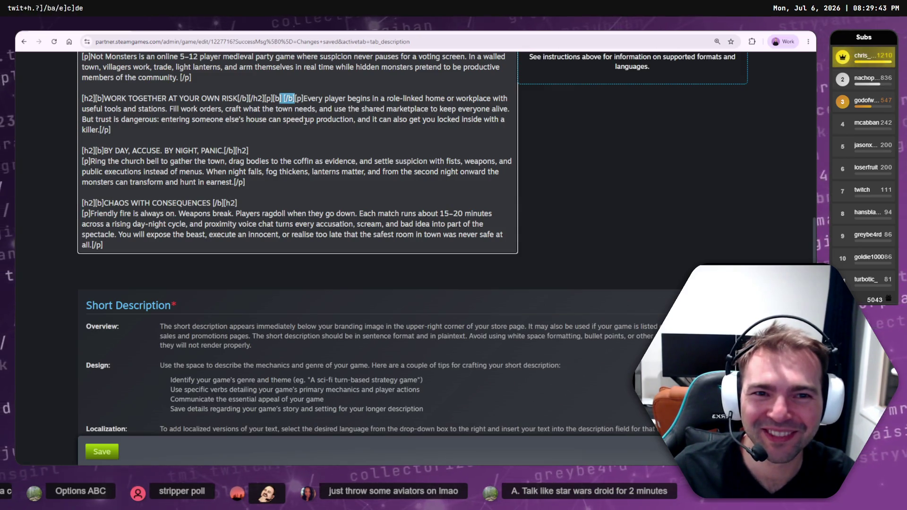
pyautogui.hotkey('shift', 'Left')
pyautogui.hotkey('shift', 'Left')
pyautogui.hotkey('shift', 'Left')
pyautogui.press('BackSpace')
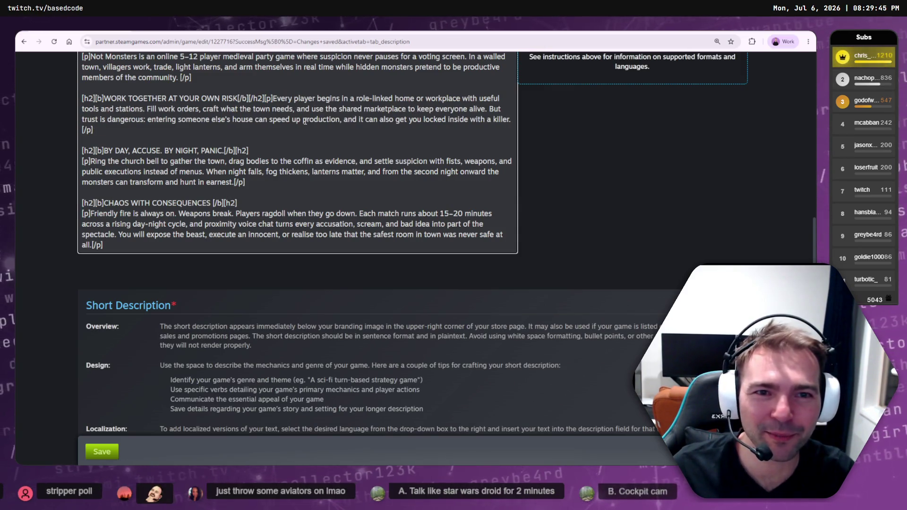
pyautogui.press('Return')
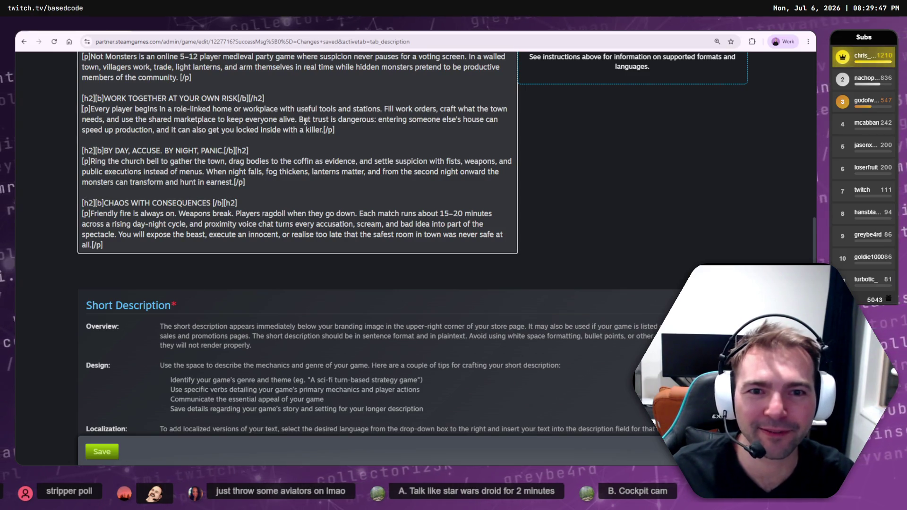
pyautogui.click(102, 452)
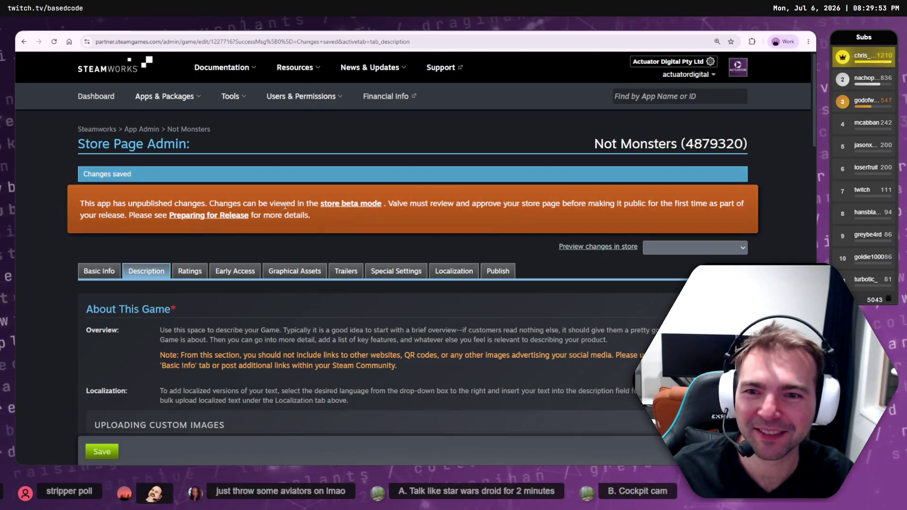
# Check the BY DAY heading on the beta store page, then fix its [/h2] closing tag and save
pyautogui.hotkey('ctrl', 'Tab')
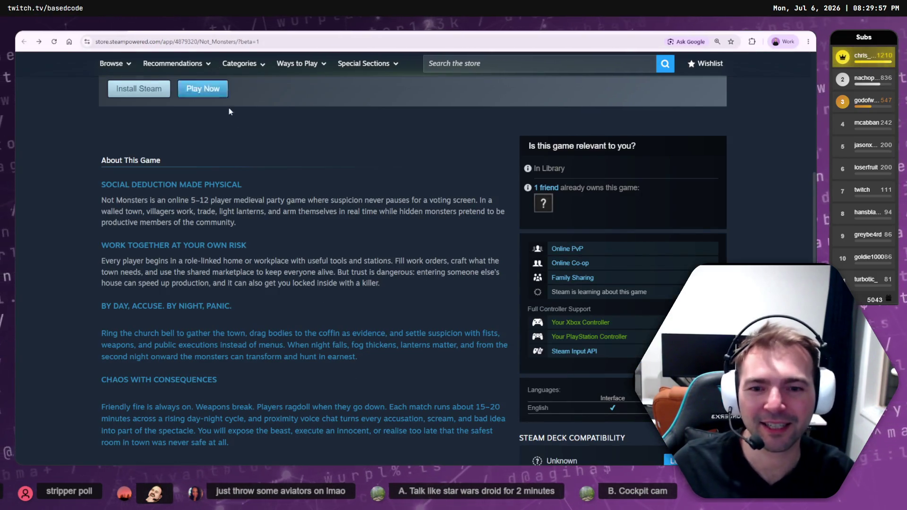
pyautogui.moveTo(231, 306); pyautogui.dragTo(156, 305)
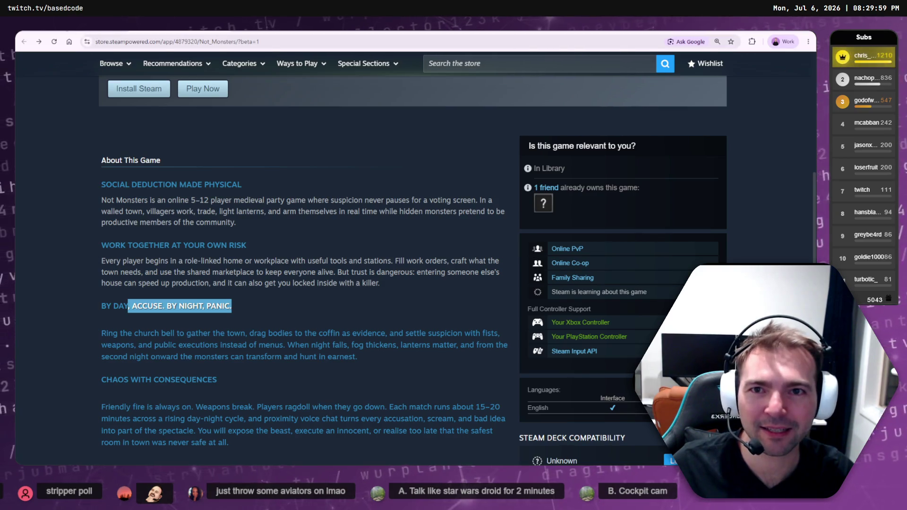
pyautogui.hotkey('ctrl', 'shift', 'Tab')
pyautogui.scroll(-15, 252, 319)
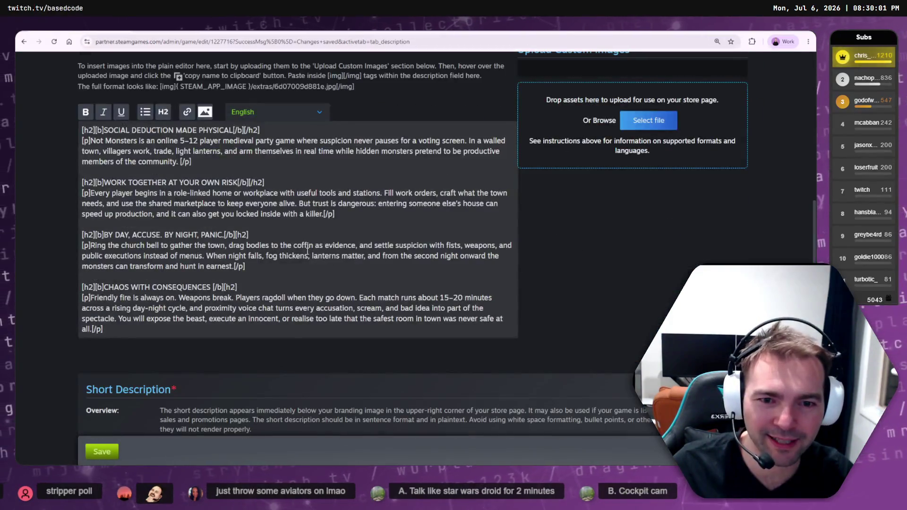
pyautogui.click(228, 235)
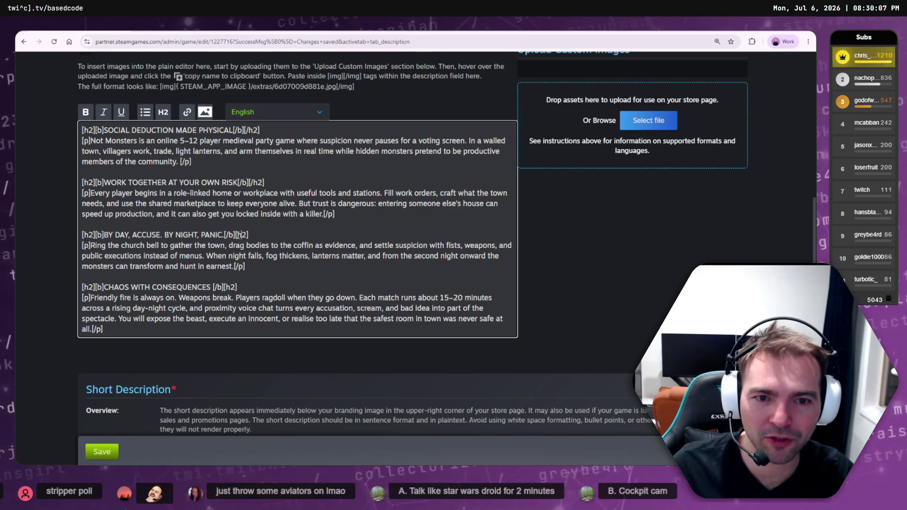
pyautogui.write('/')
pyautogui.click(190, 346)
# Reload the beta page, correct the CHAOS WITH CONSEQUENCES closing tag, save, and recheck
pyautogui.hotkey('ctrl', 'Tab')
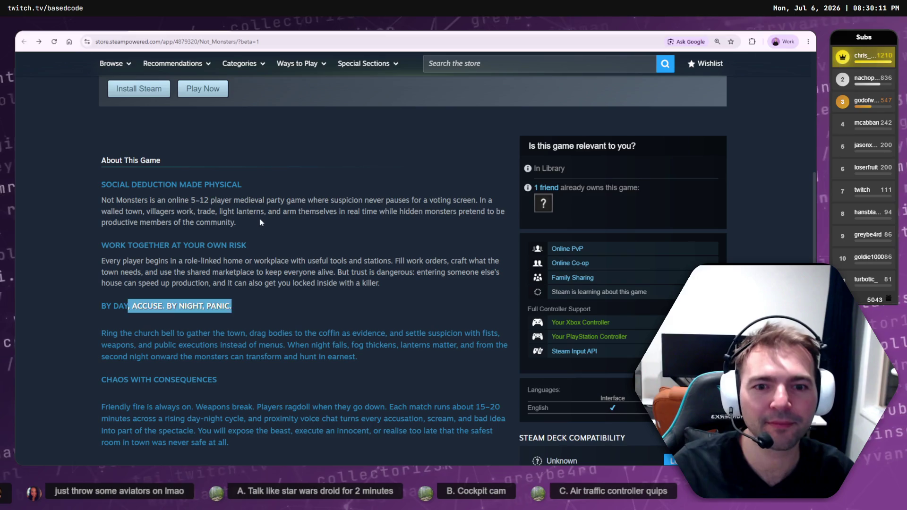
pyautogui.press('F5')
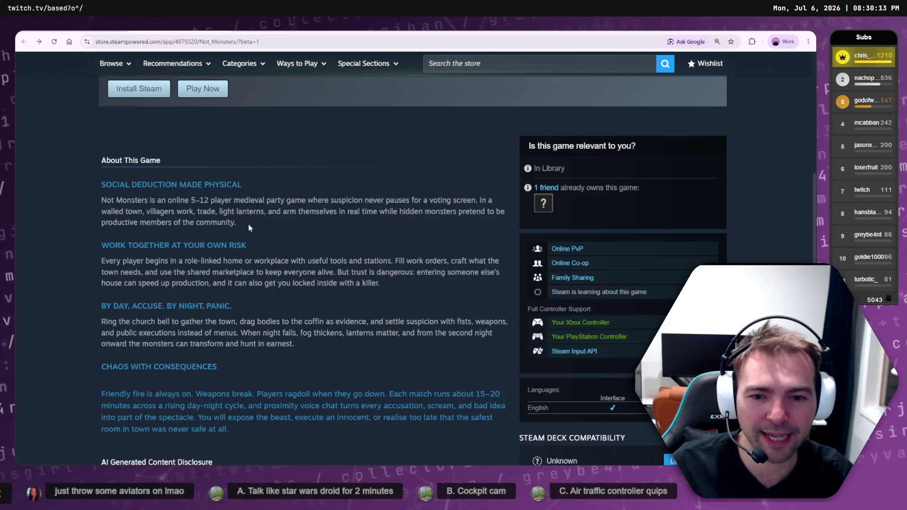
pyautogui.moveTo(169, 382)
pyautogui.mouseDown()
pyautogui.moveTo(139, 367)
pyautogui.moveTo(229, 429)
pyautogui.mouseUp()
pyautogui.click(257, 340)
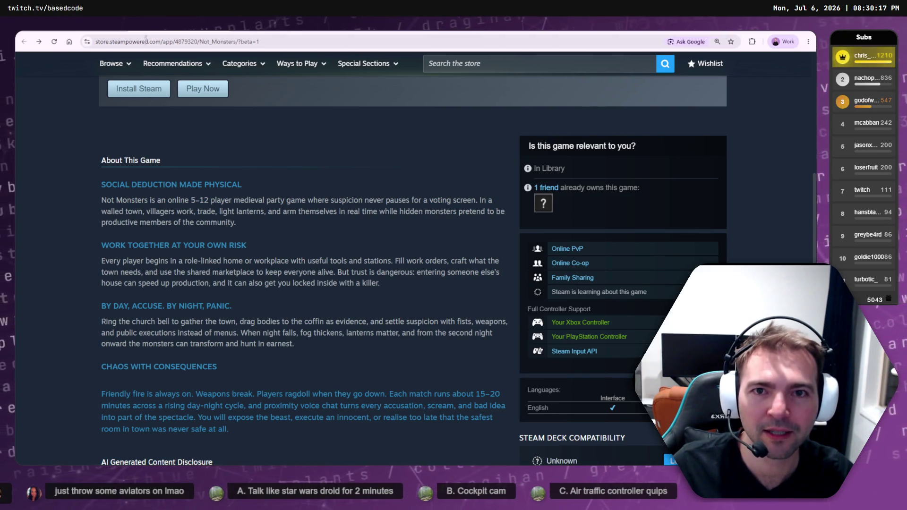
pyautogui.click(83, 31)
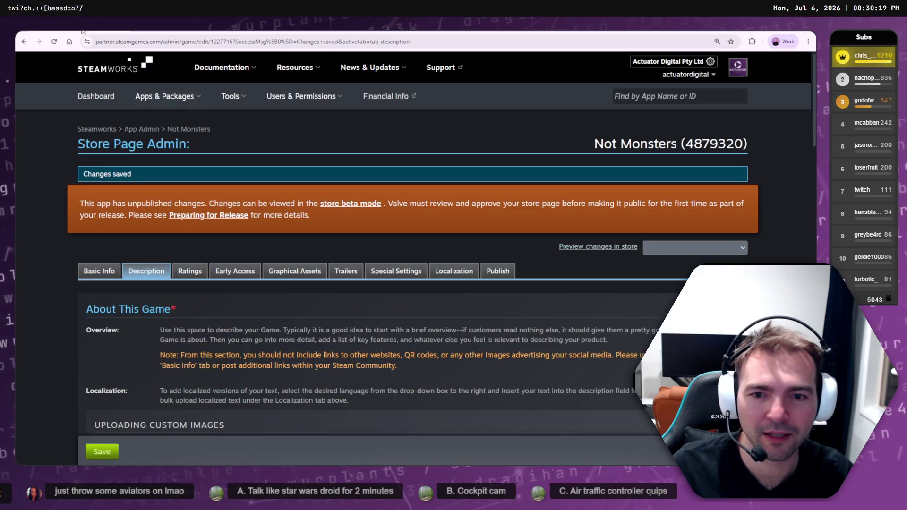
pyautogui.scroll(-10, 332, 248)
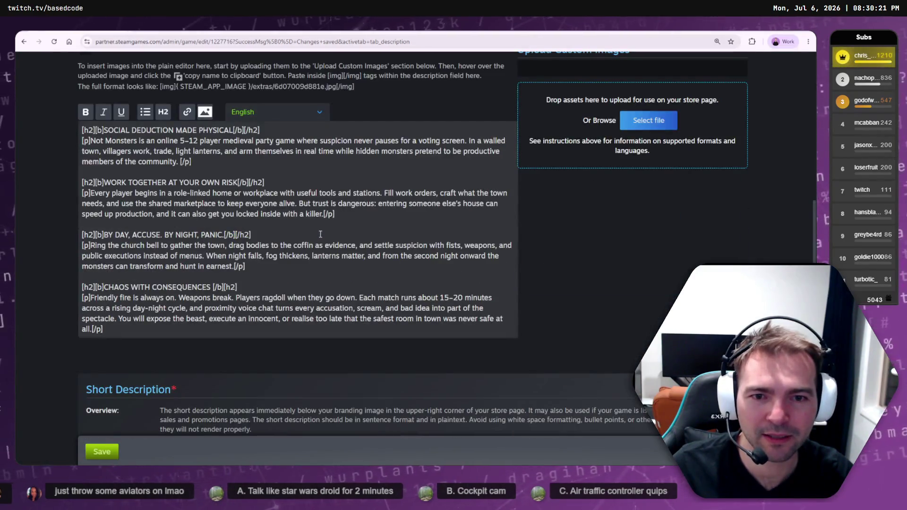
pyautogui.click(229, 290)
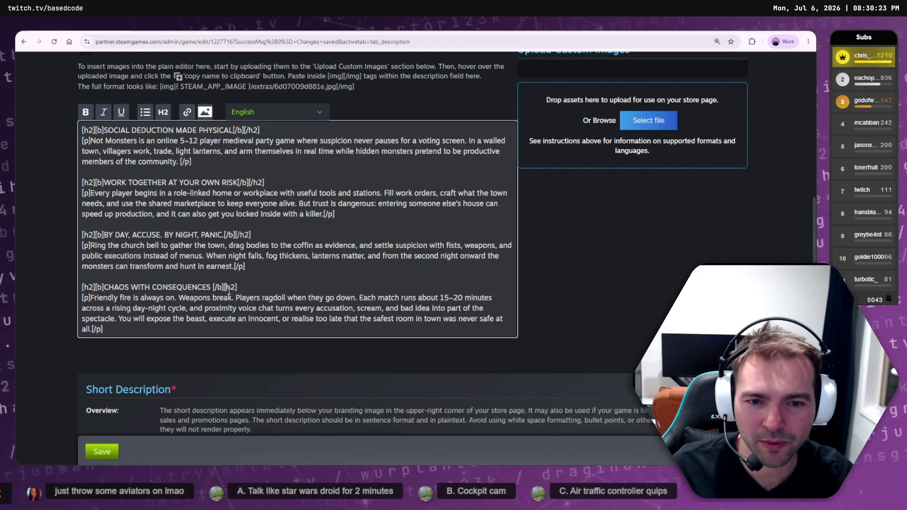
pyautogui.click(104, 446)
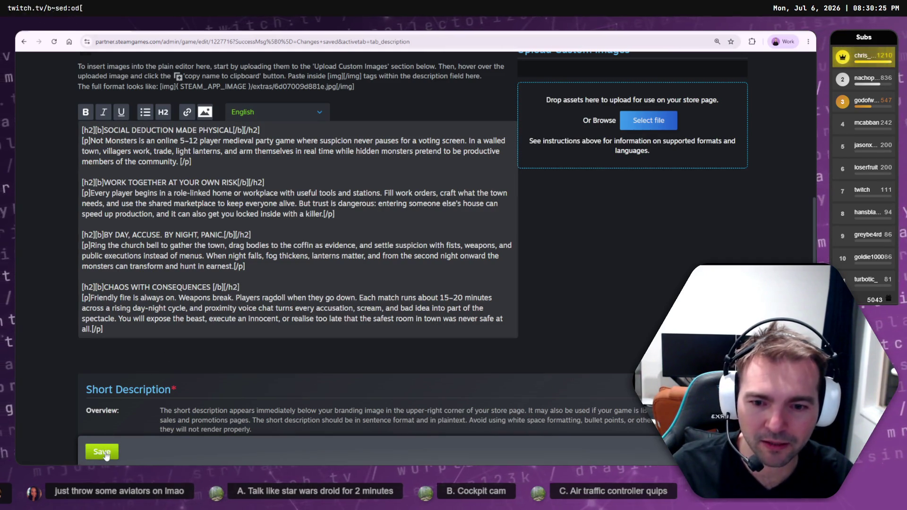
pyautogui.click(185, 31)
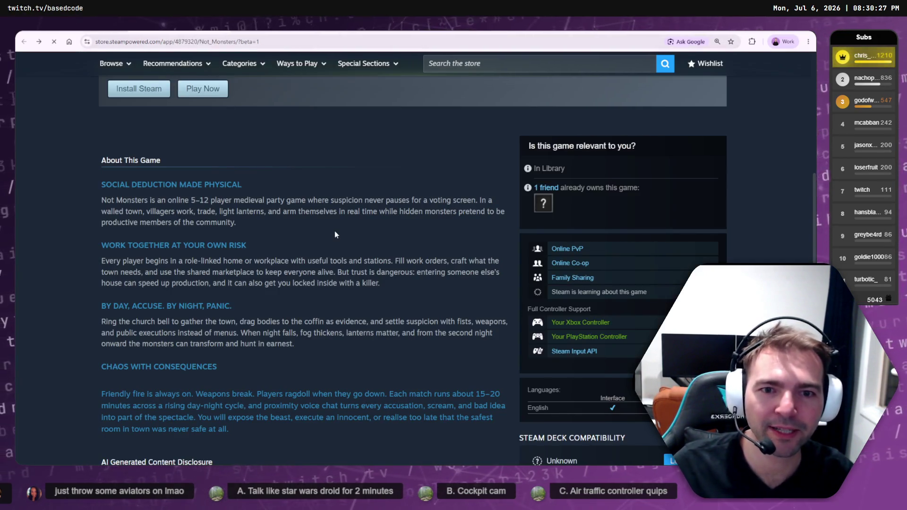
pyautogui.scroll(-1, 334, 234)
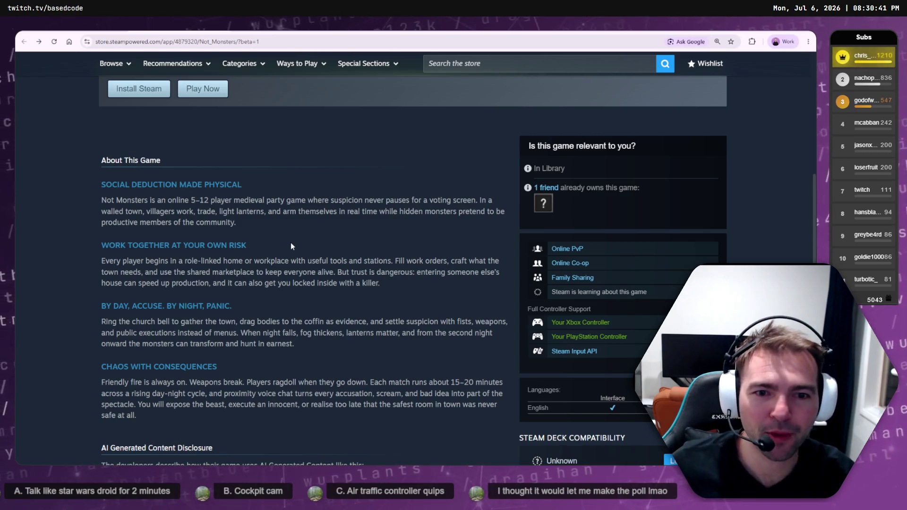
pyautogui.moveTo(235, 307); pyautogui.dragTo(227, 317)
pyautogui.click(244, 316)
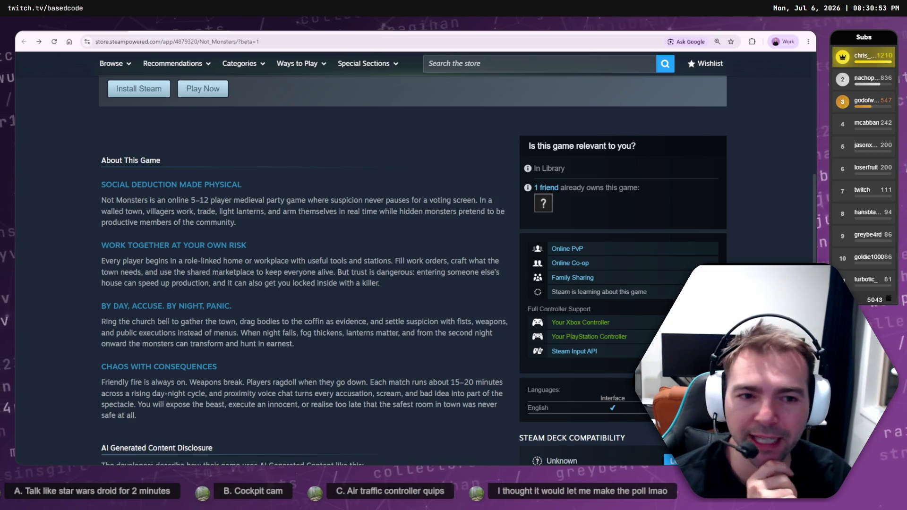
pyautogui.scroll(6, 359, 286)
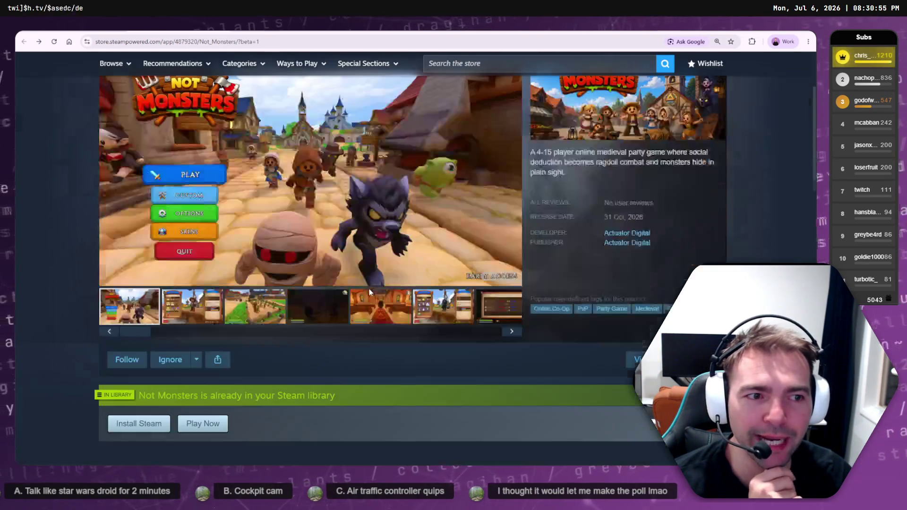
pyautogui.scroll(-3, 368, 288)
pyautogui.scroll(-3, 369, 289)
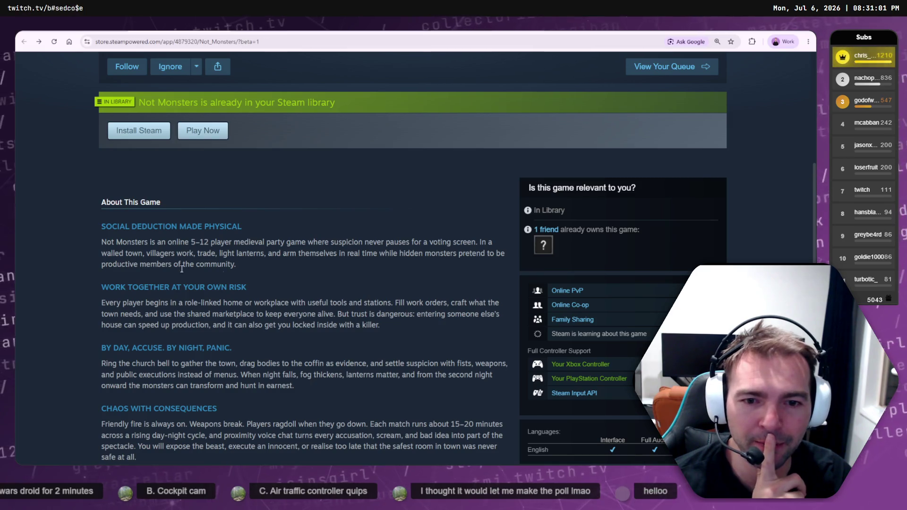
pyautogui.moveTo(278, 280); pyautogui.dragTo(295, 386)
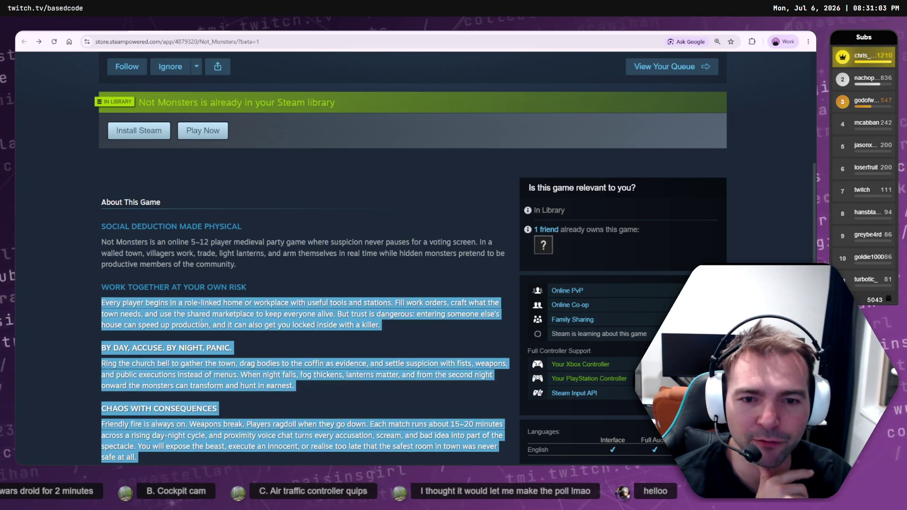
pyautogui.click(307, 311)
pyautogui.moveTo(325, 314); pyautogui.dragTo(158, 311)
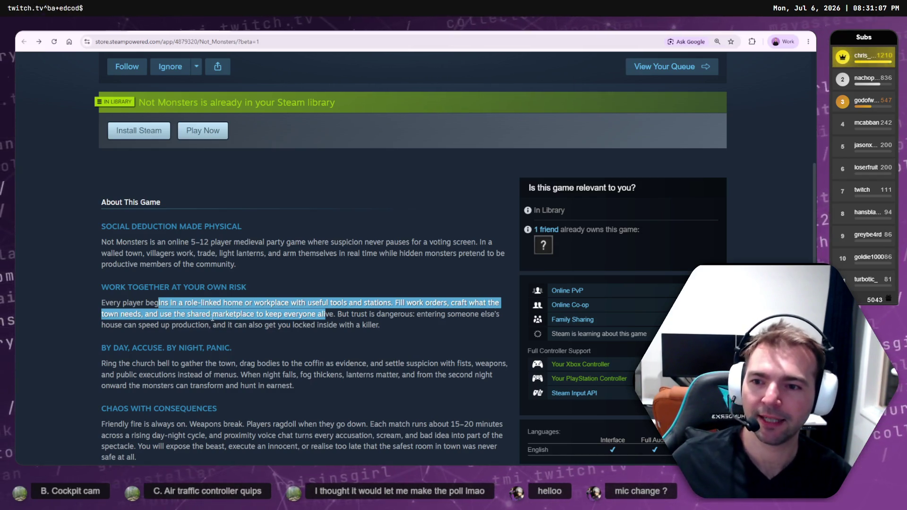
pyautogui.click(212, 318)
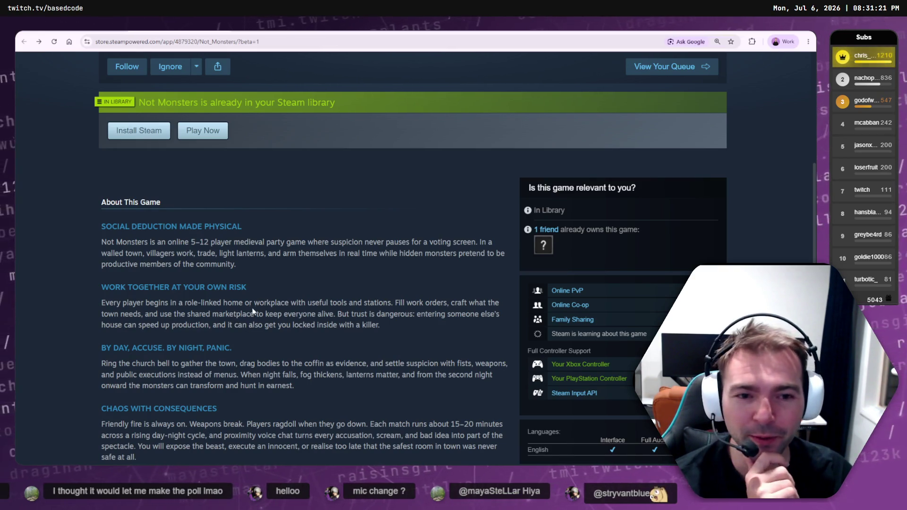
pyautogui.scroll(7, 353, 316)
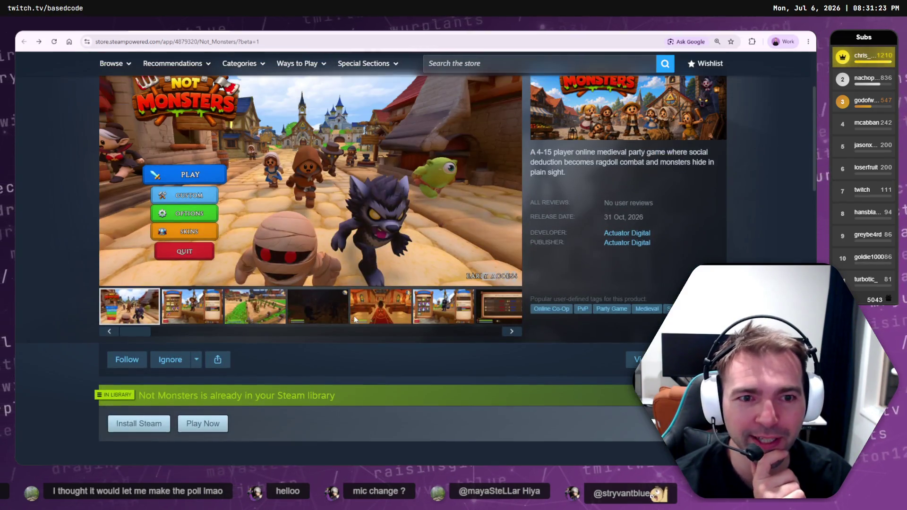
pyautogui.scroll(2, 366, 324)
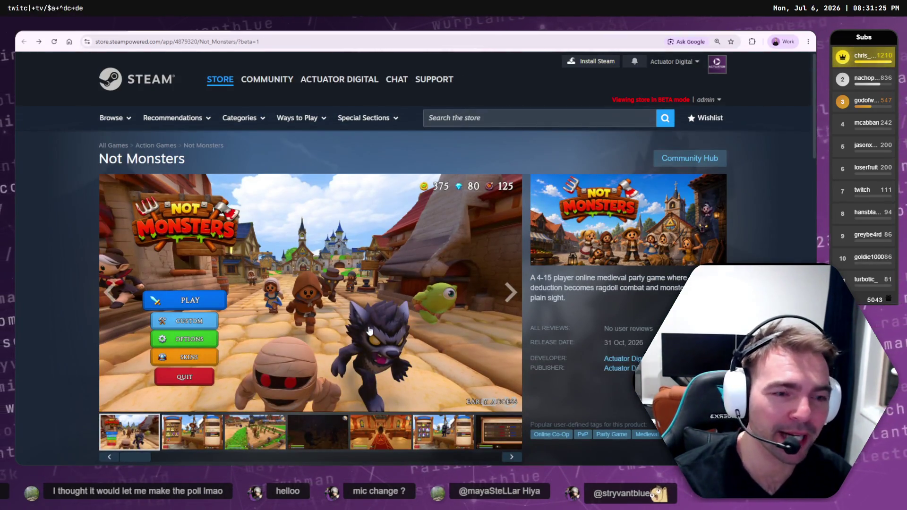
pyautogui.scroll(-4, 374, 329)
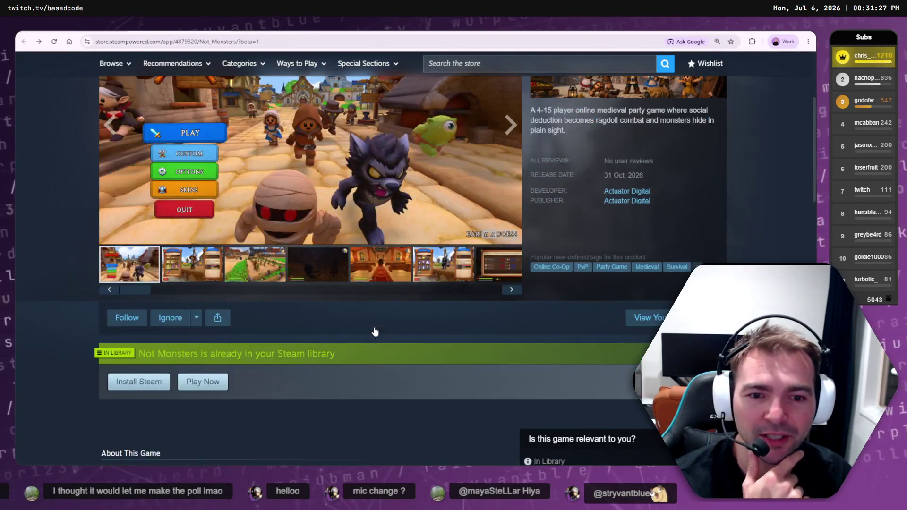
pyautogui.scroll(-8, 373, 327)
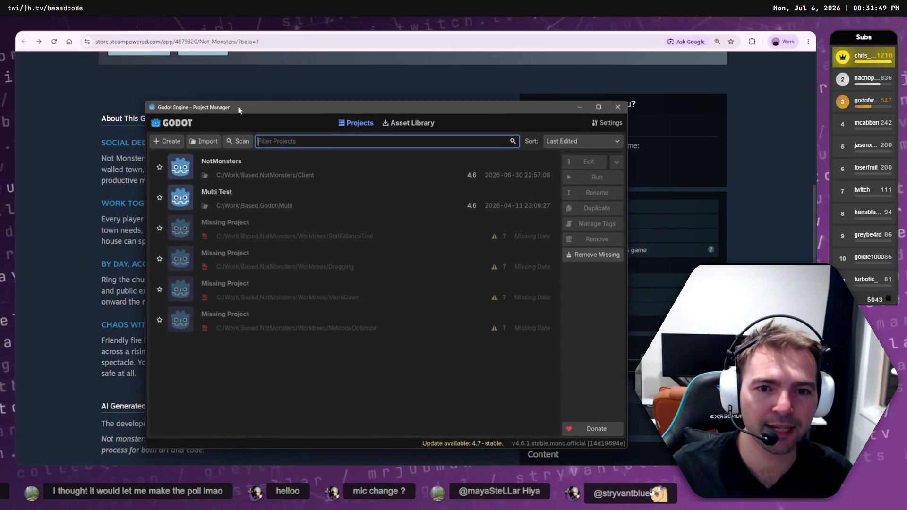
# Open the NotMonsters 4.6 project in the Godot editor from the Project Manager
pyautogui.doubleClick(284, 171)
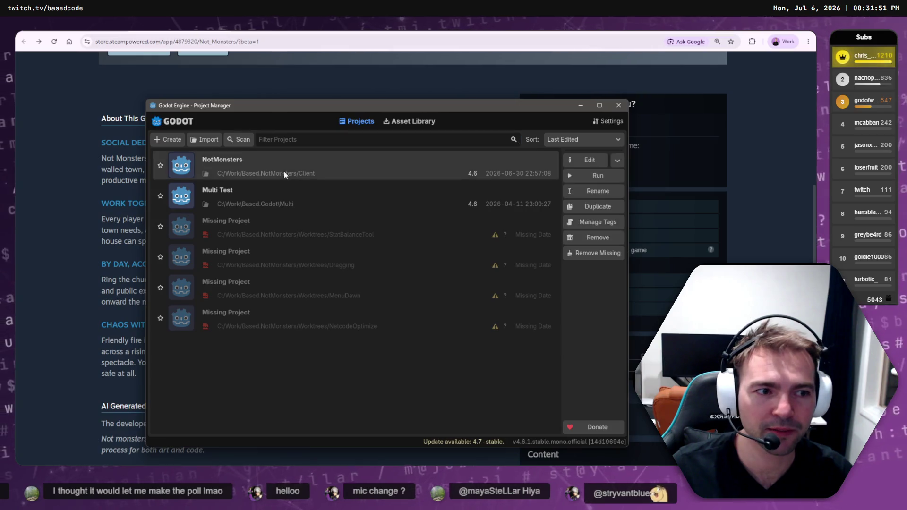
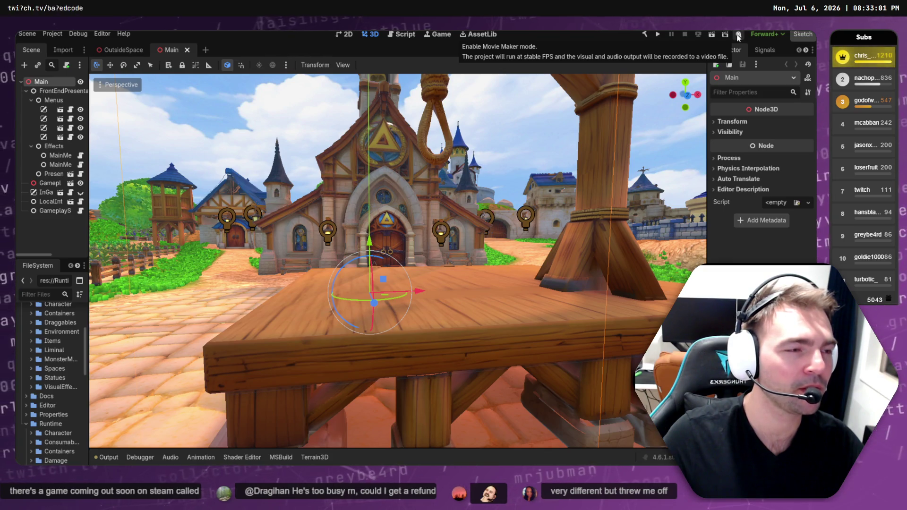
# Run the Not Monsters project and close the second debug game instance
pyautogui.click(662, 36)
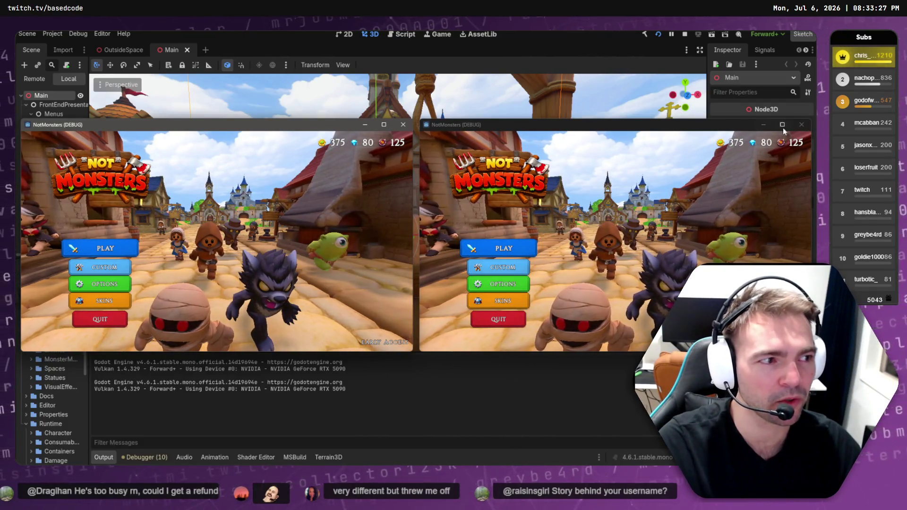
pyautogui.click(801, 124)
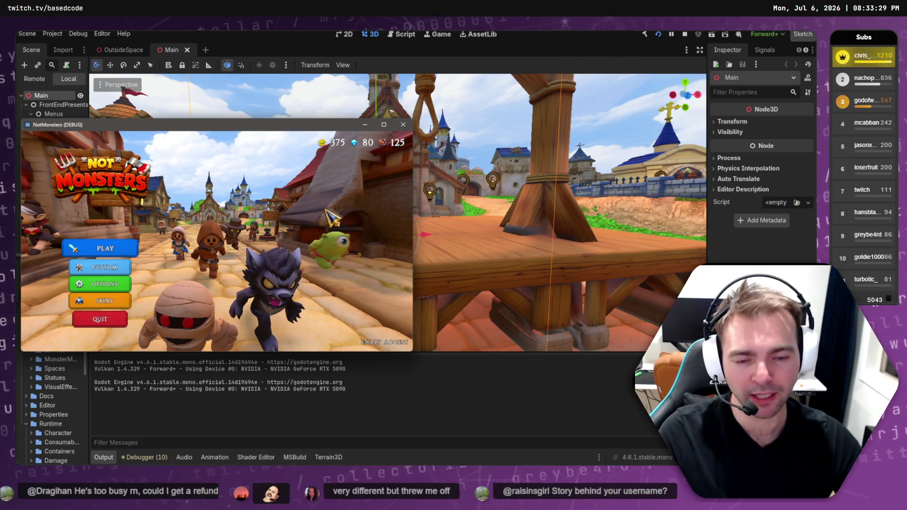
# Toggle the game window into fullscreen, out again, then back into fullscreen with F11
pyautogui.press('F11')
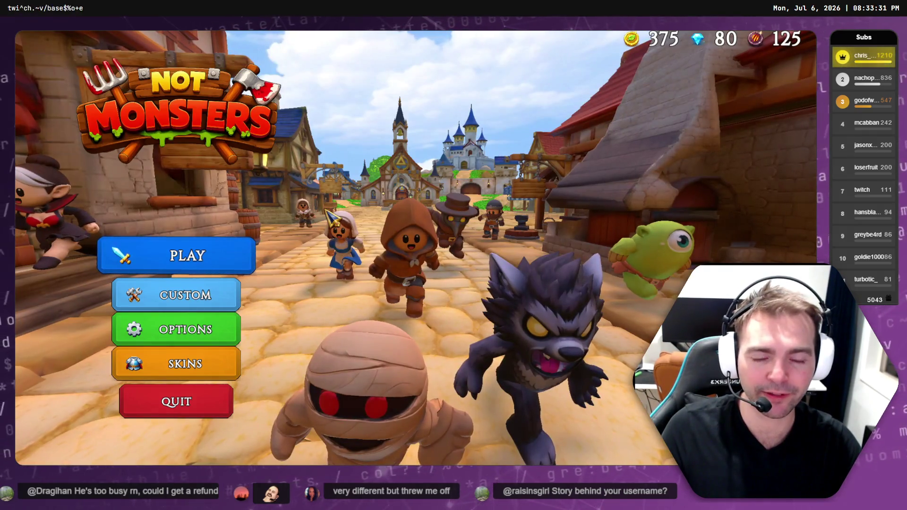
pyautogui.press('F11')
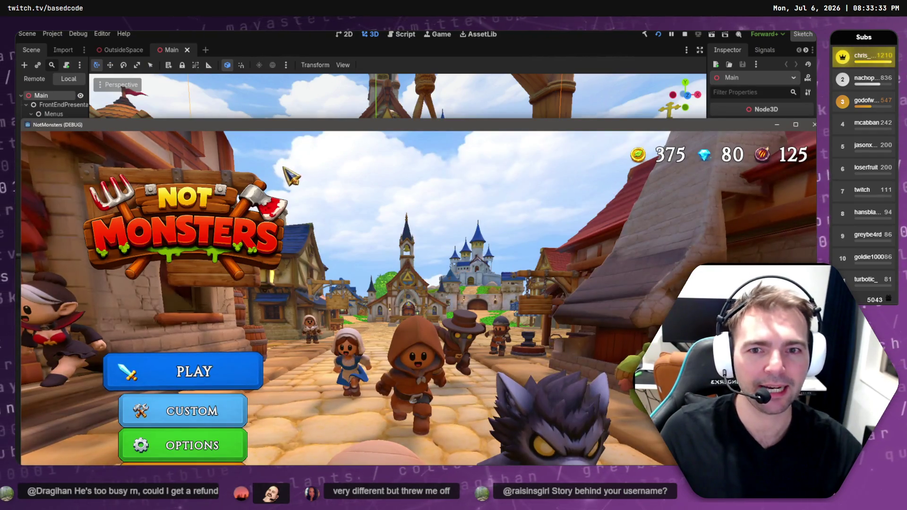
pyautogui.press('F11')
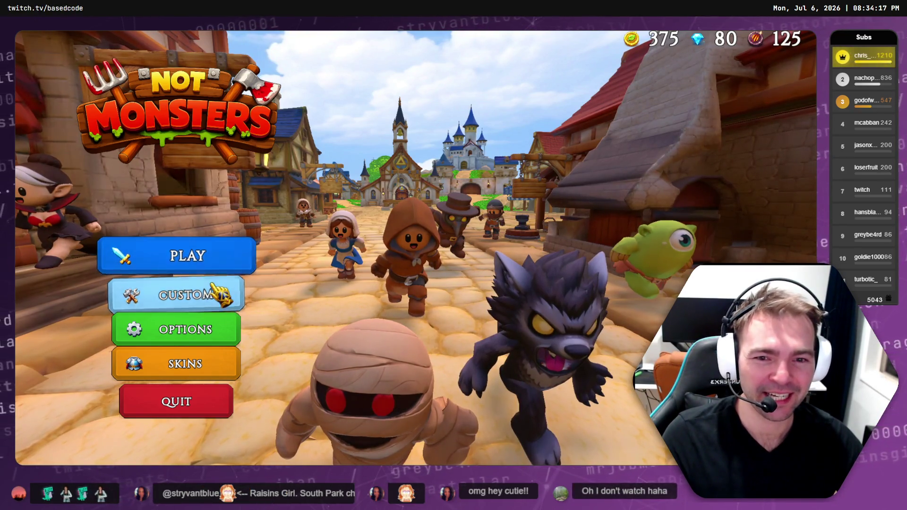
# Open the CUSTOM characters screen, switch to Monsters, and preview the Cyclops
pyautogui.click(215, 367)
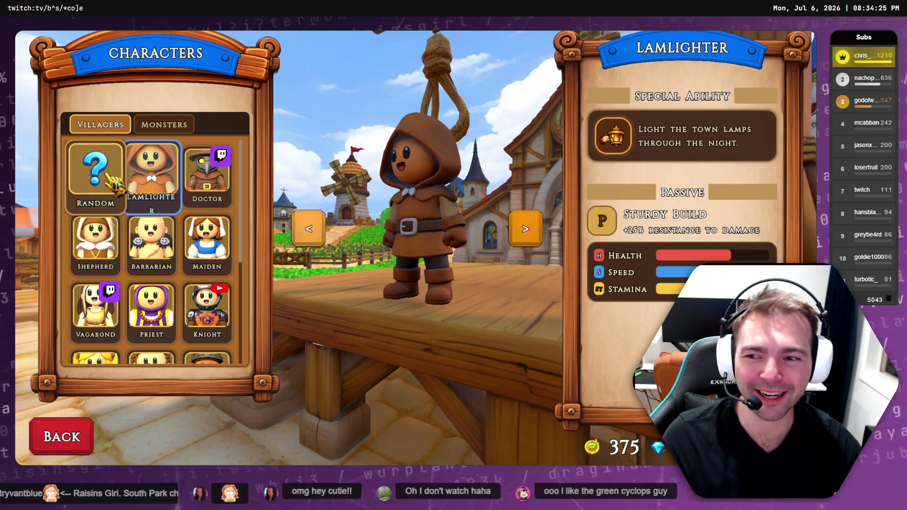
pyautogui.scroll(-5, 152, 189)
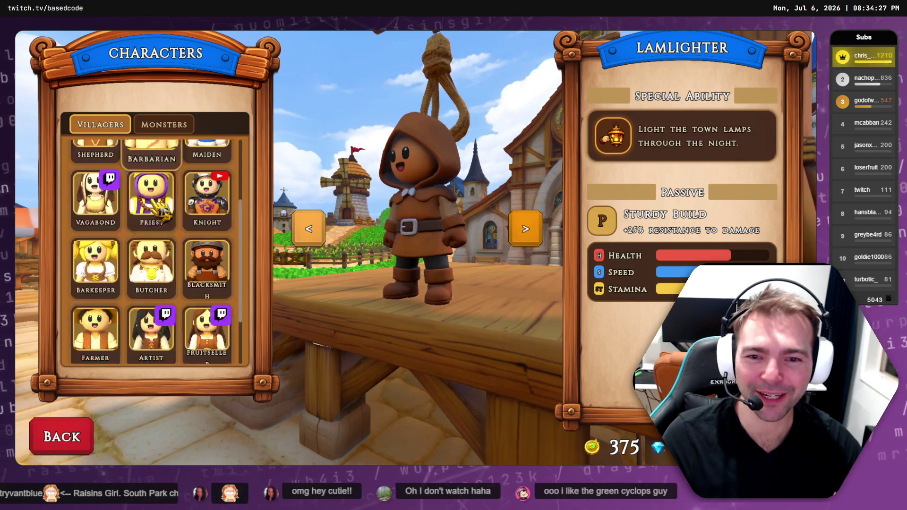
pyautogui.click(164, 125)
pyautogui.scroll(-5, 141, 260)
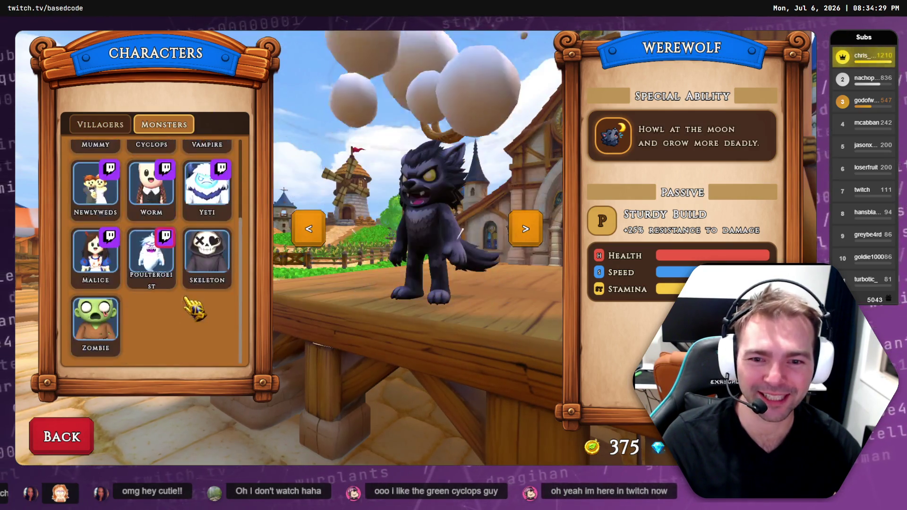
pyautogui.scroll(5, 139, 271)
pyautogui.click(140, 269)
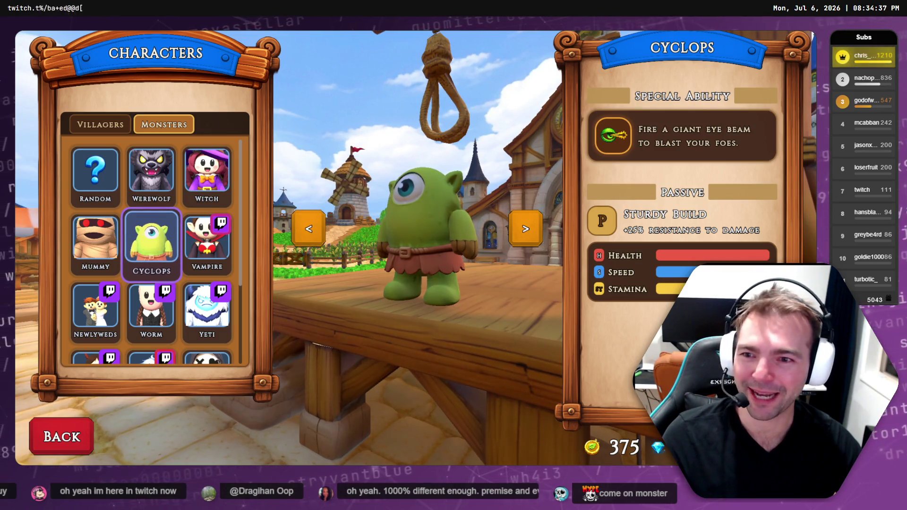
# Preview Skeleton, Cyclops again, then Vampire, and open its Inspired By Twitch link
pyautogui.scroll(-5, 203, 236)
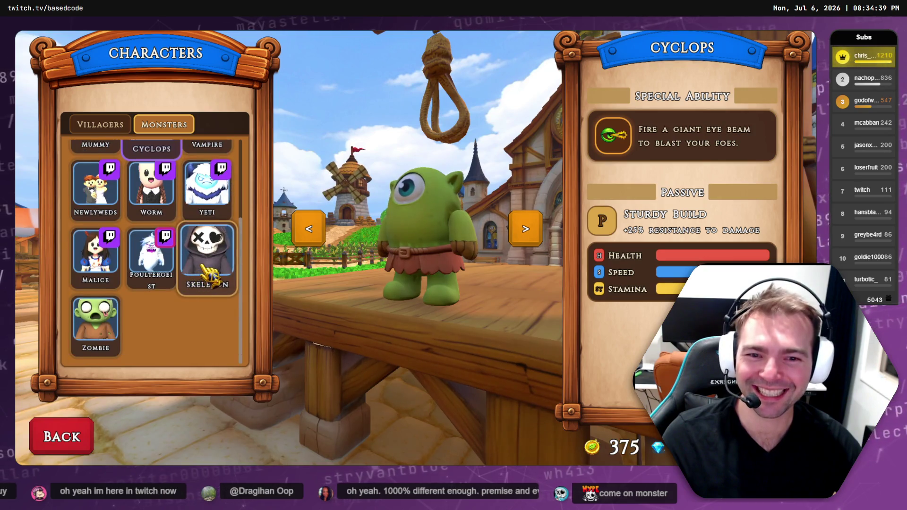
pyautogui.click(208, 274)
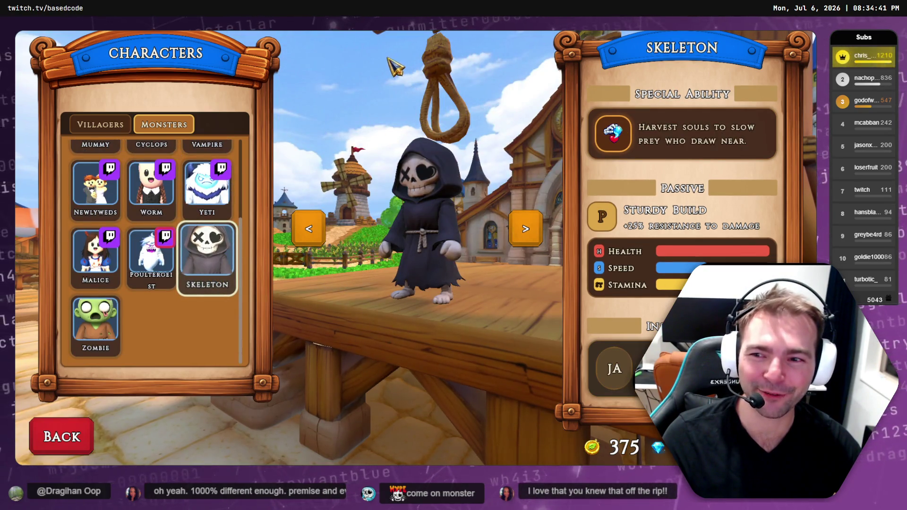
pyautogui.scroll(3, 203, 255)
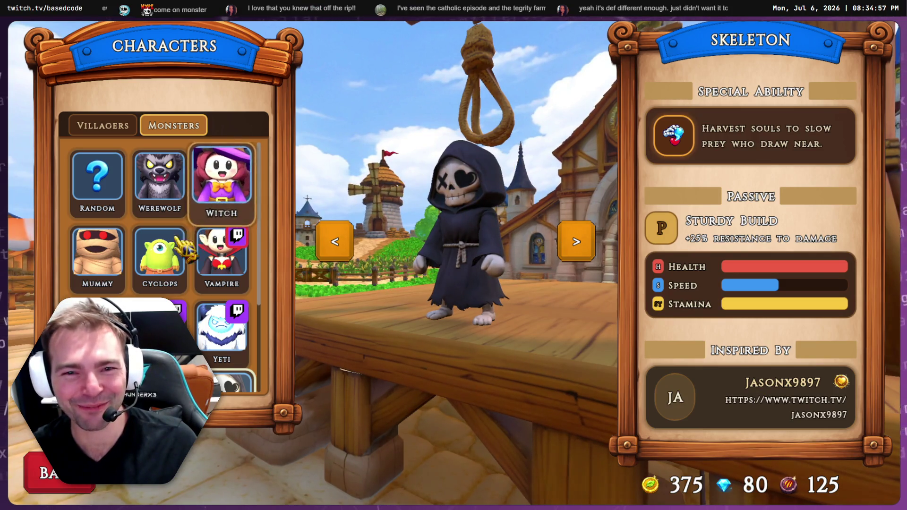
pyautogui.click(161, 255)
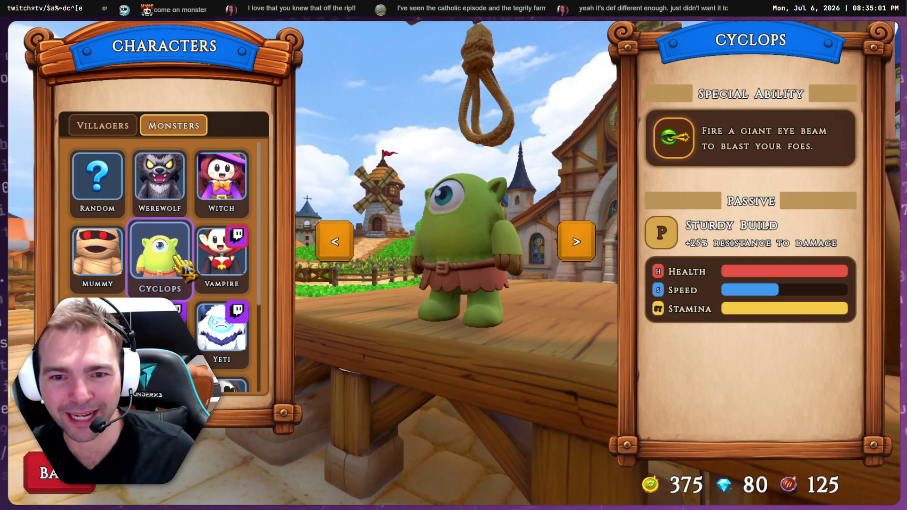
pyautogui.click(215, 270)
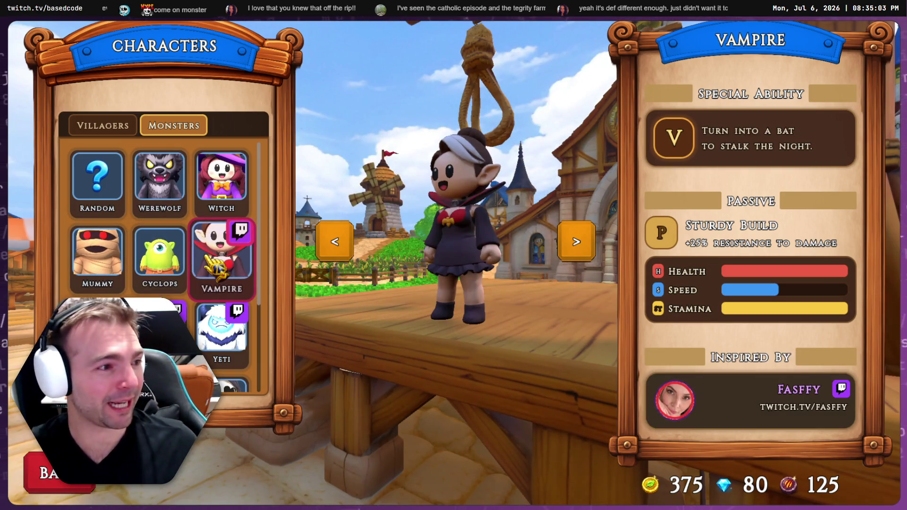
pyautogui.click(673, 399)
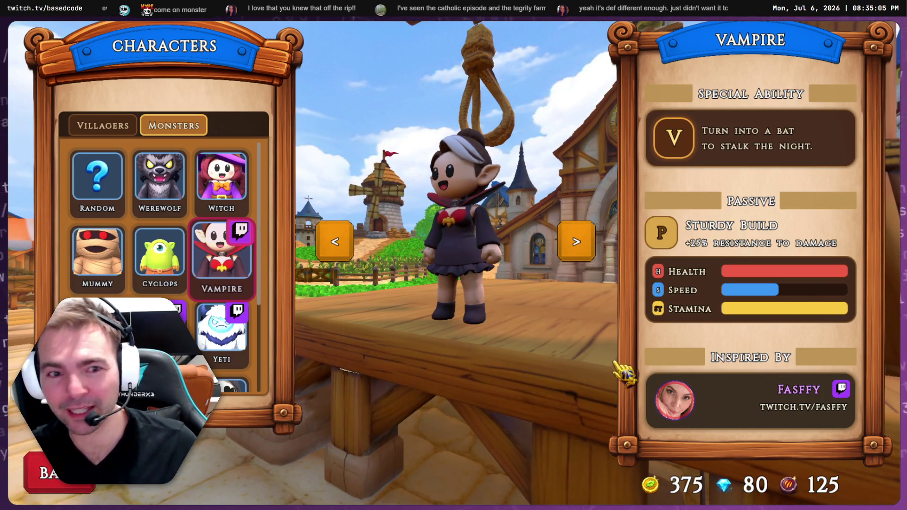
pyautogui.moveTo(120, 267); pyautogui.dragTo(410, 134)
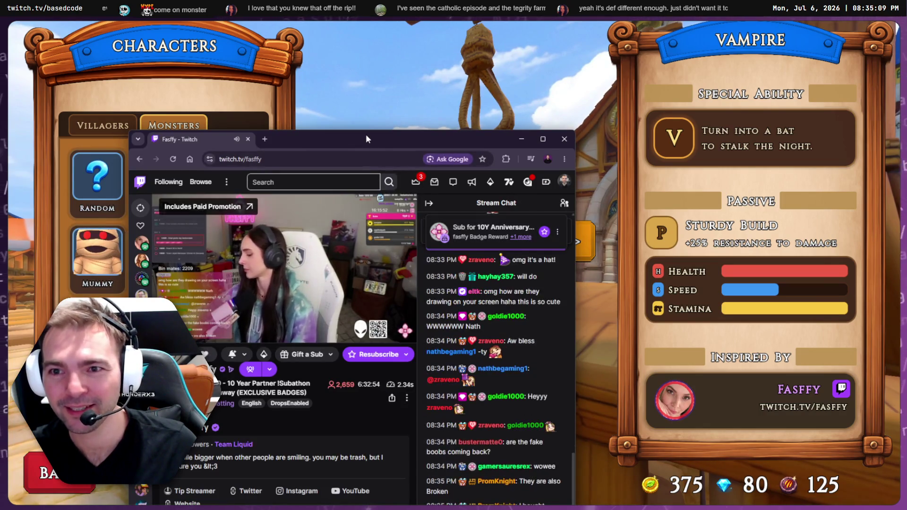
# Maximize the stream and post 'Yooo already on day three!!' and 'Woah them viewers!' in chat
pyautogui.doubleClick(366, 134)
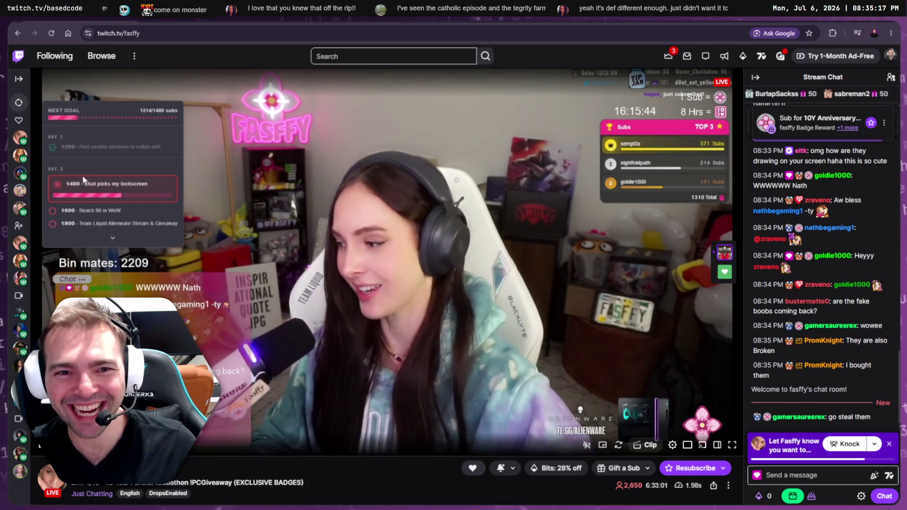
pyautogui.click(793, 482)
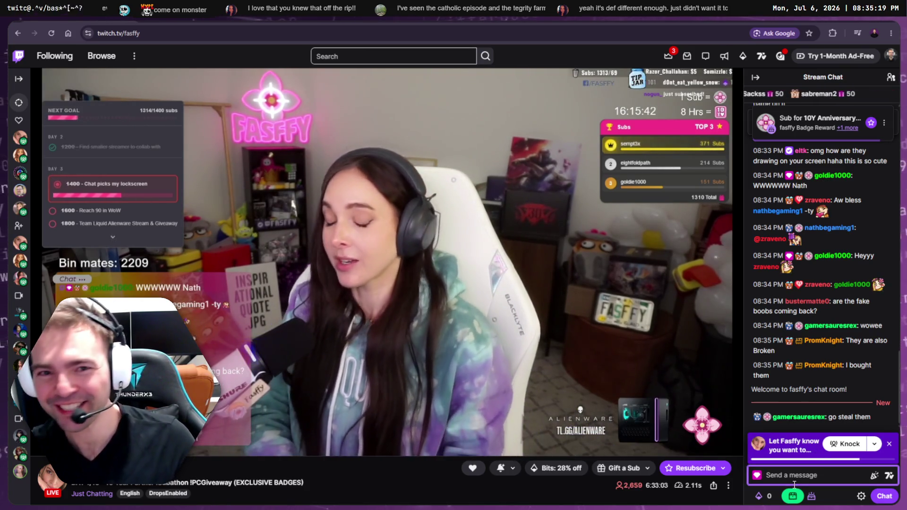
pyautogui.write('Yooo already on day ')
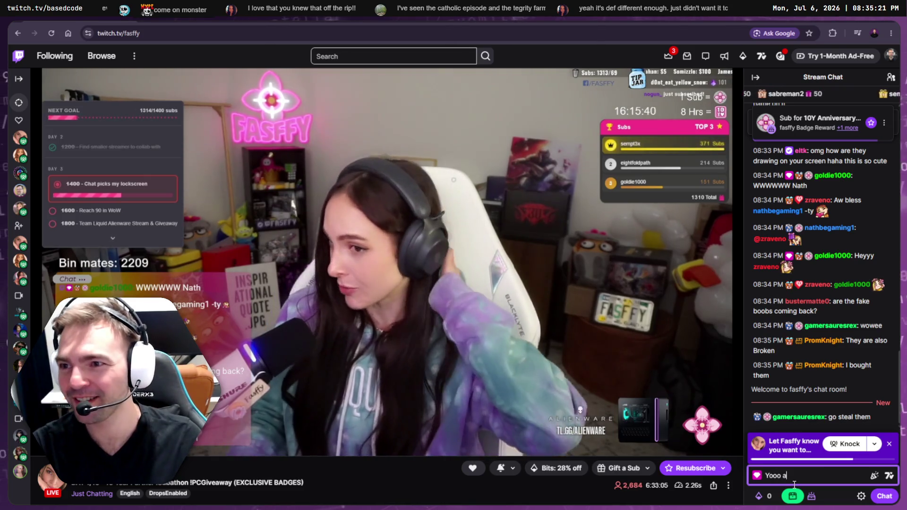
pyautogui.write('three!!')
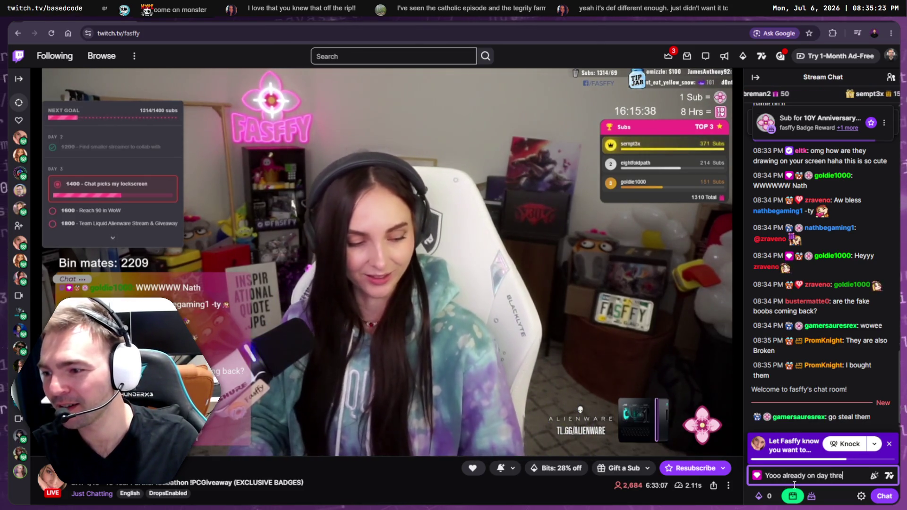
pyautogui.press('Return')
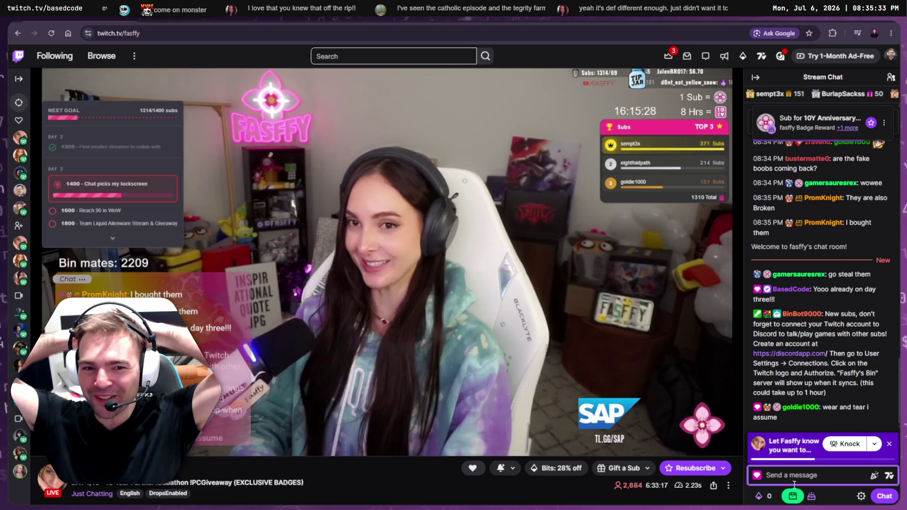
pyautogui.write('Woah th')
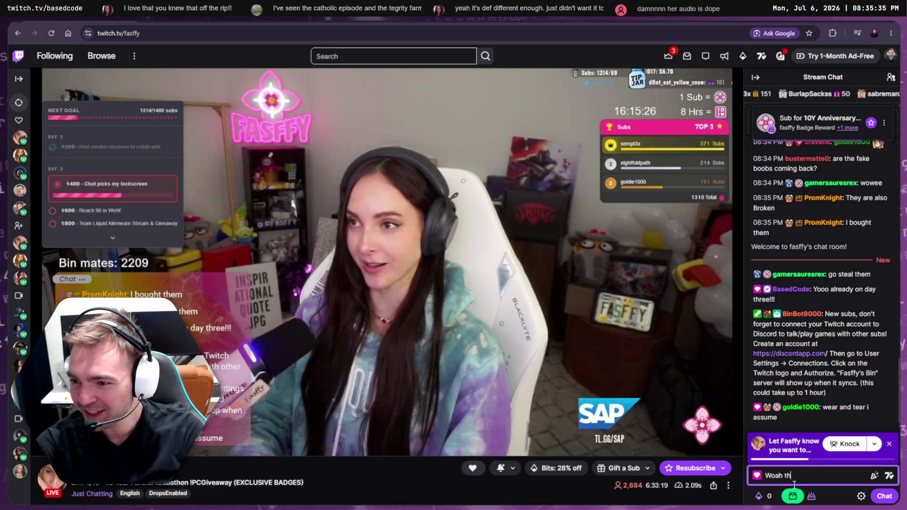
pyautogui.write('em viewers!')
pyautogui.press('Return')
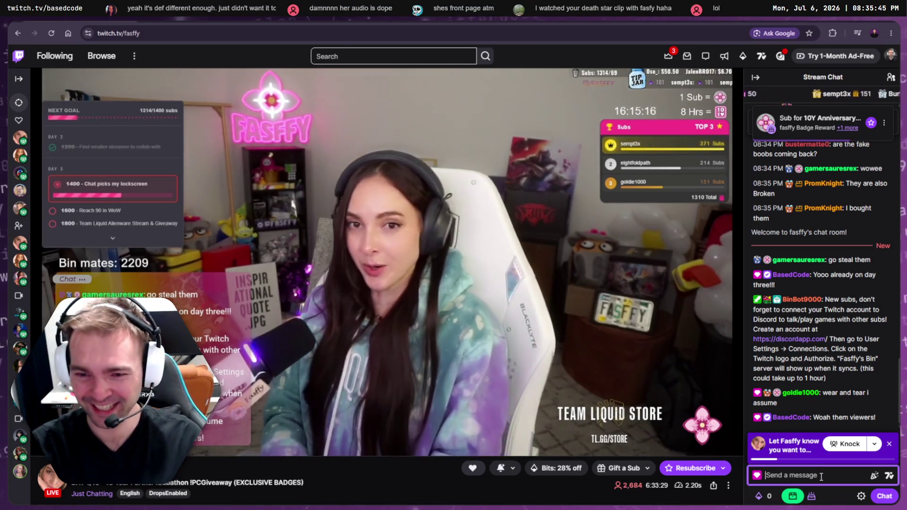
# Post the chat replies 'Noooo waaayyyyyy', a short follow-up, and 'WOOAAH!!!'
pyautogui.write('H')
pyautogui.press('BackSpace')
pyautogui.press('BackSpace')
pyautogui.press('BackSpace')
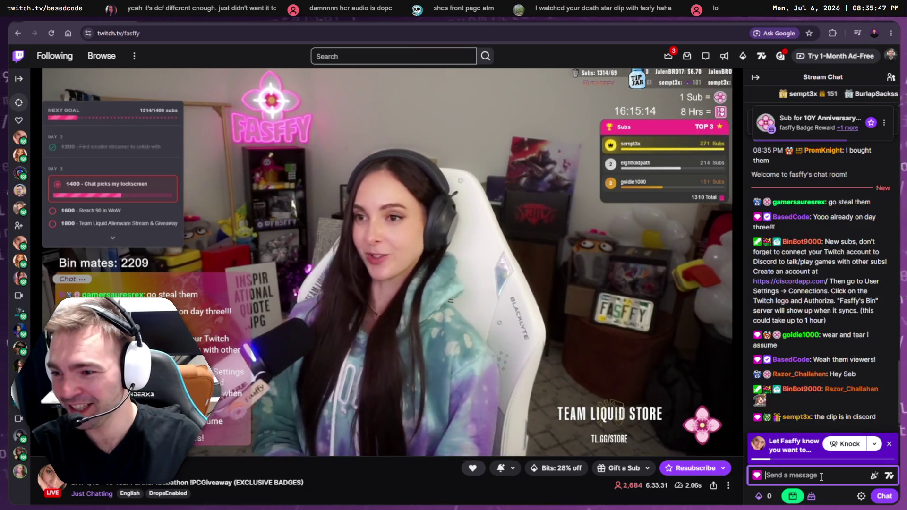
pyautogui.write('ooo waaayyyyyy')
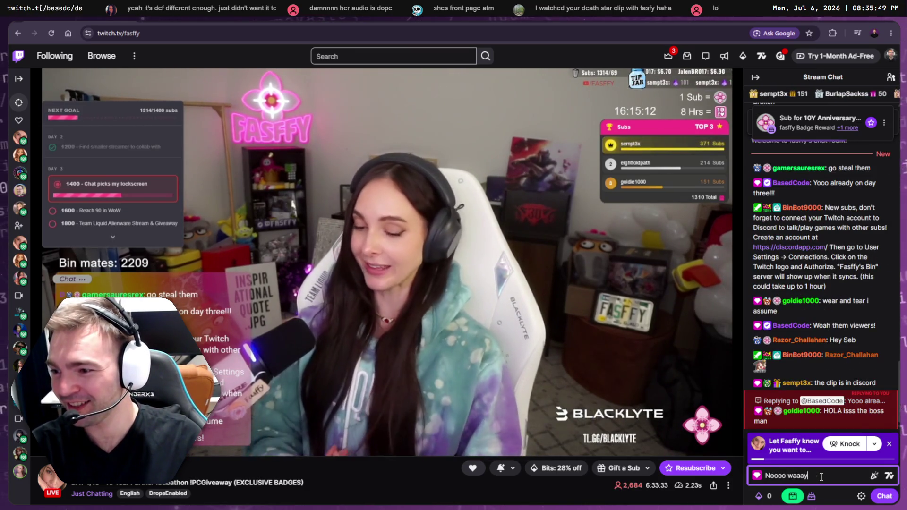
pyautogui.press('Return')
pyautogui.write("That's amazing!!!")
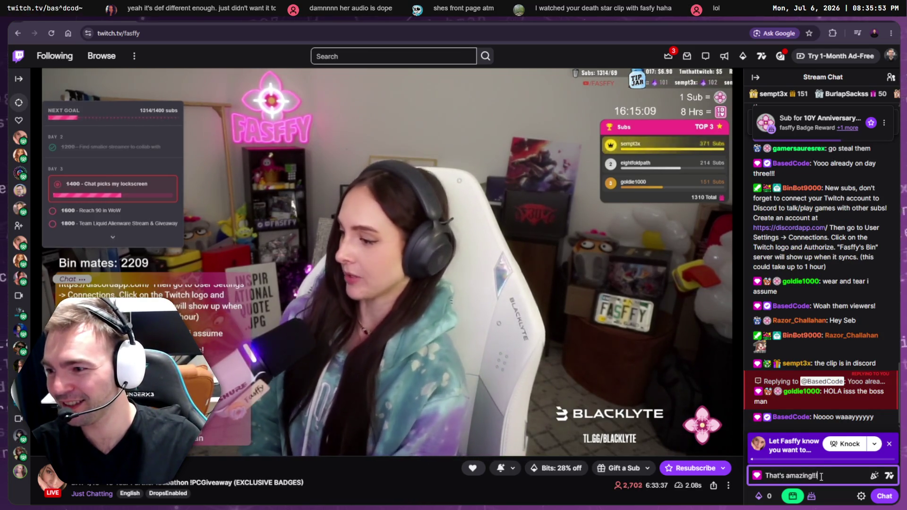
pyautogui.press('Return')
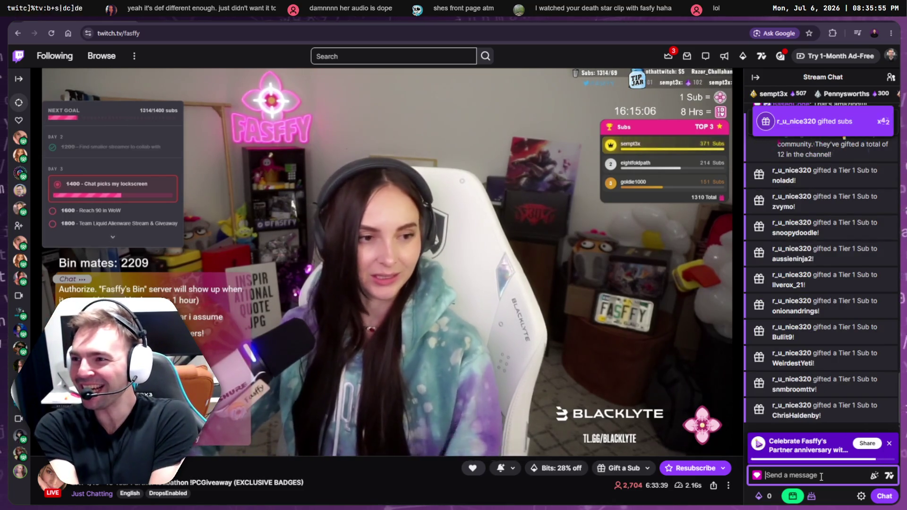
pyautogui.write('WOO')
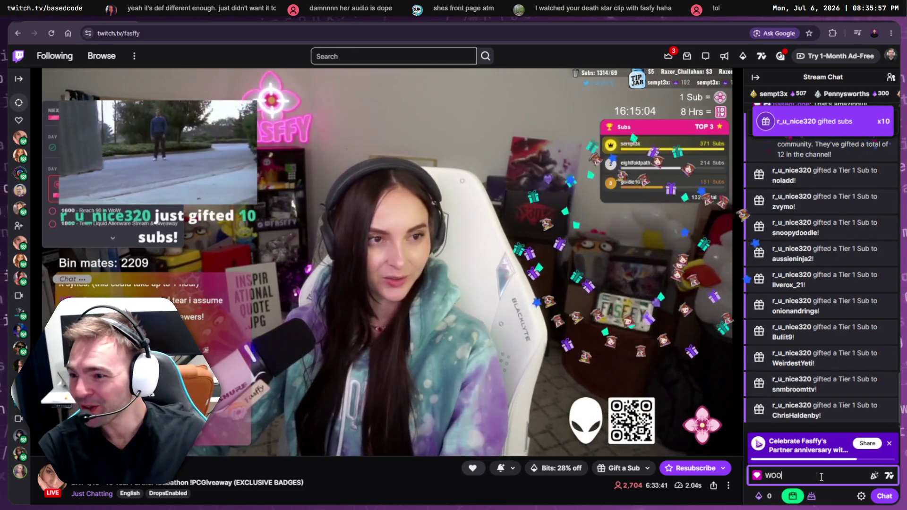
pyautogui.write('AAH!!!')
pyautogui.press('Return')
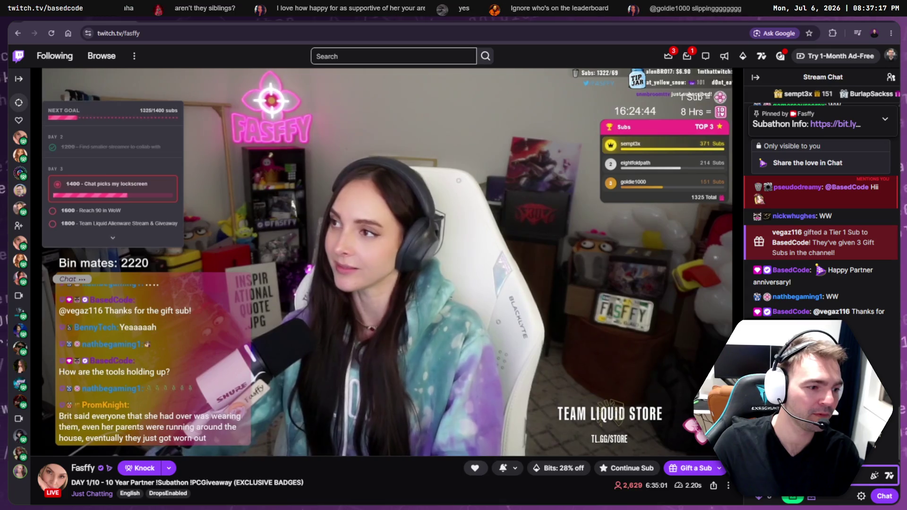
# Pause the streamer's live Twitch video with the player's pause button
pyautogui.write('ice')
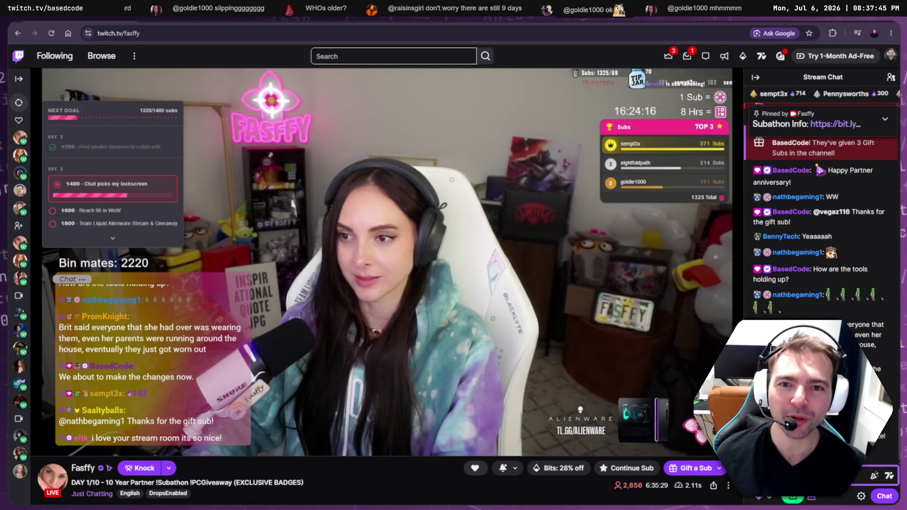
pyautogui.moveTo(20, 138)
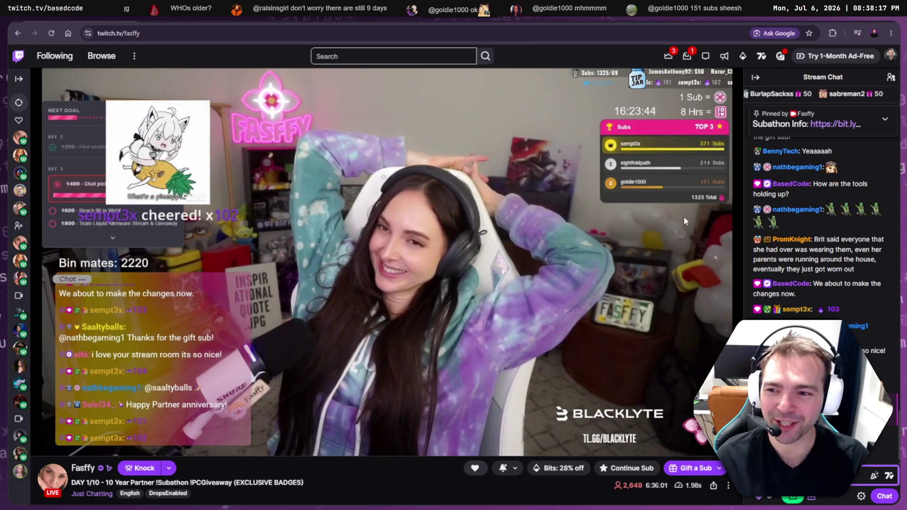
pyautogui.moveTo(682, 216)
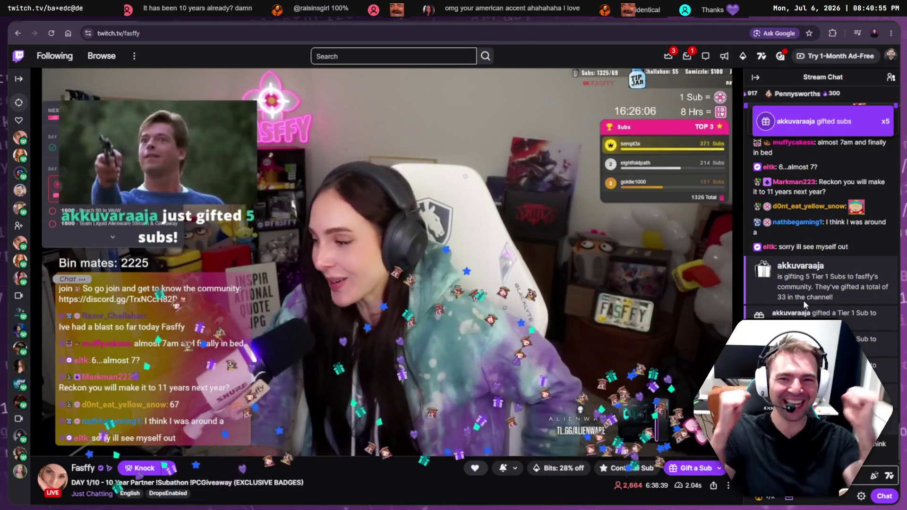
pyautogui.moveTo(710, 297)
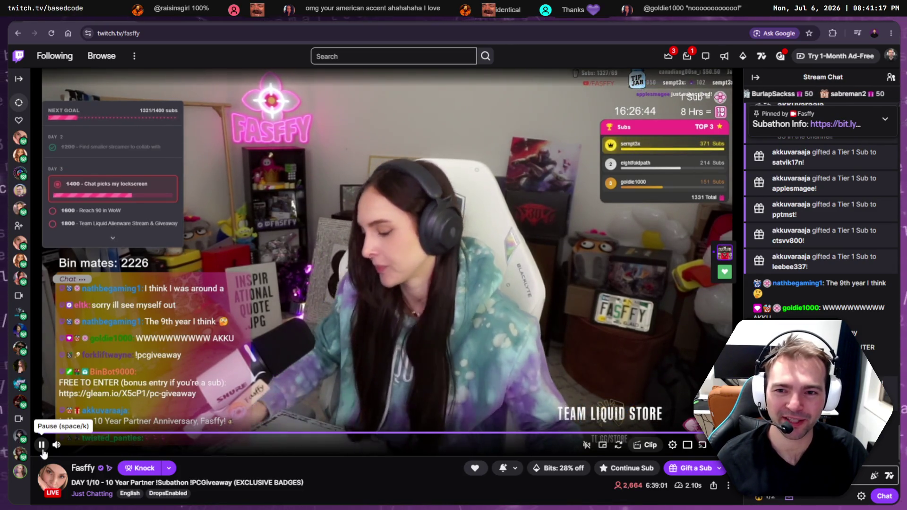
pyautogui.click(42, 447)
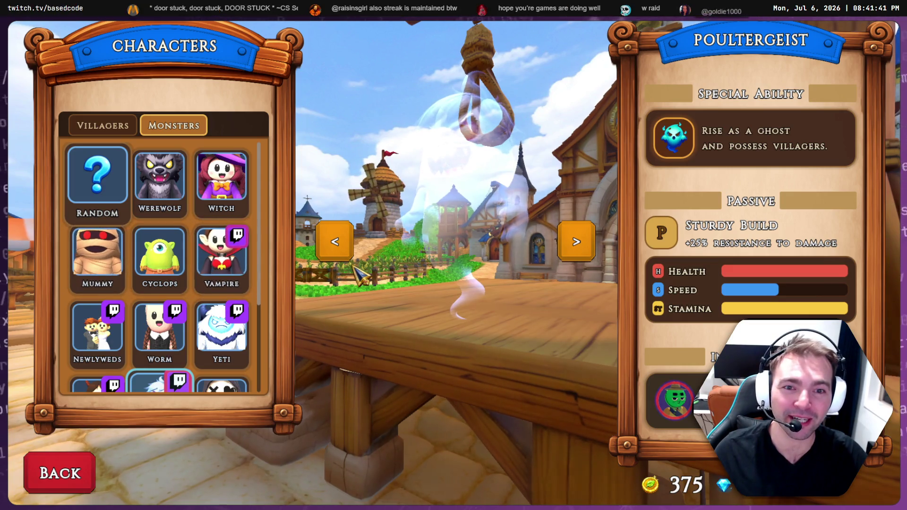
# Switch to the Villagers roster and preview Shepherd, Lamlighter, Doctor, Maiden, Barbarian, then Shepherd again
pyautogui.click(96, 125)
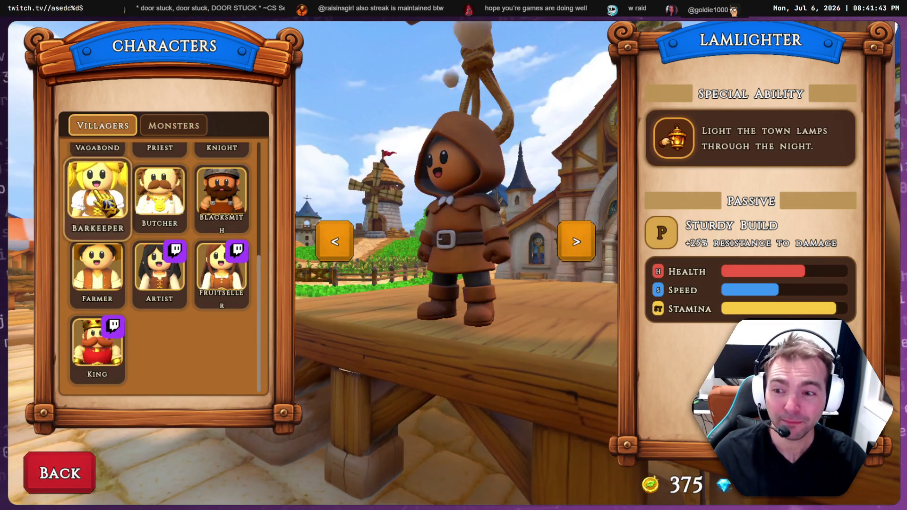
pyautogui.scroll(3, 118, 222)
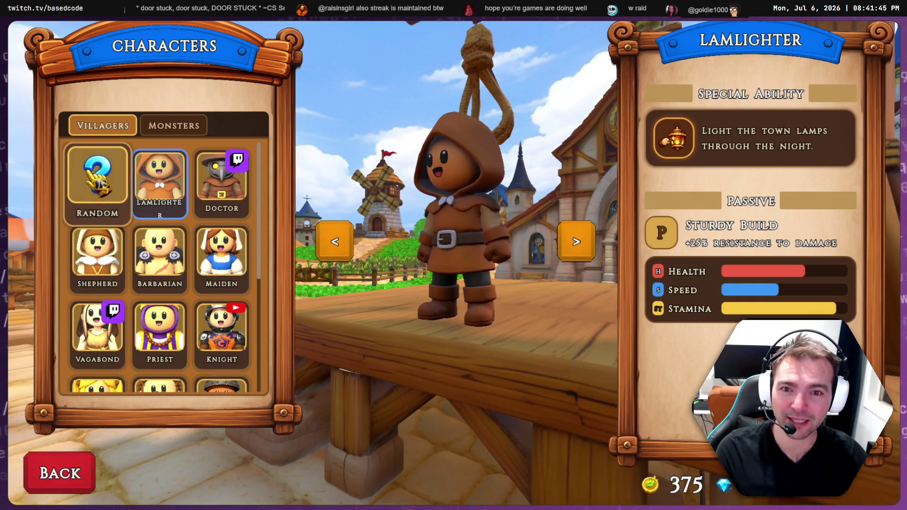
pyautogui.click(114, 250)
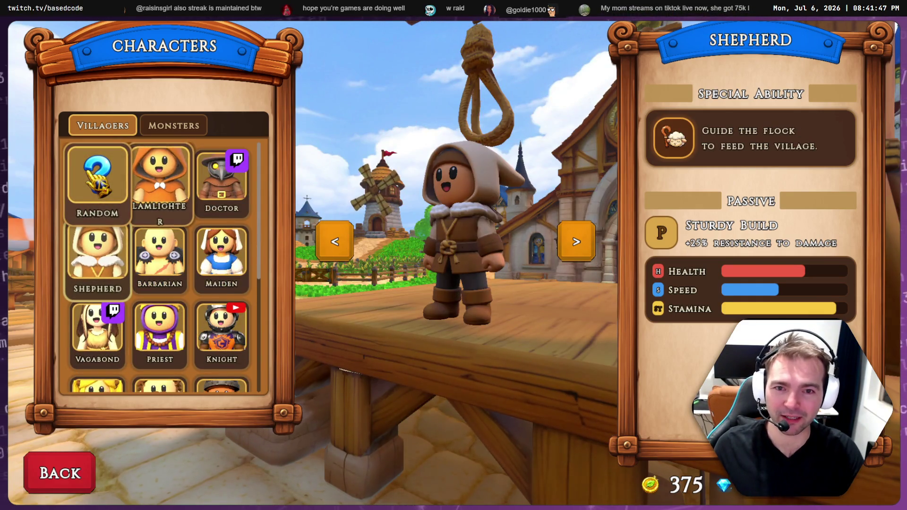
pyautogui.click(160, 179)
pyautogui.click(222, 182)
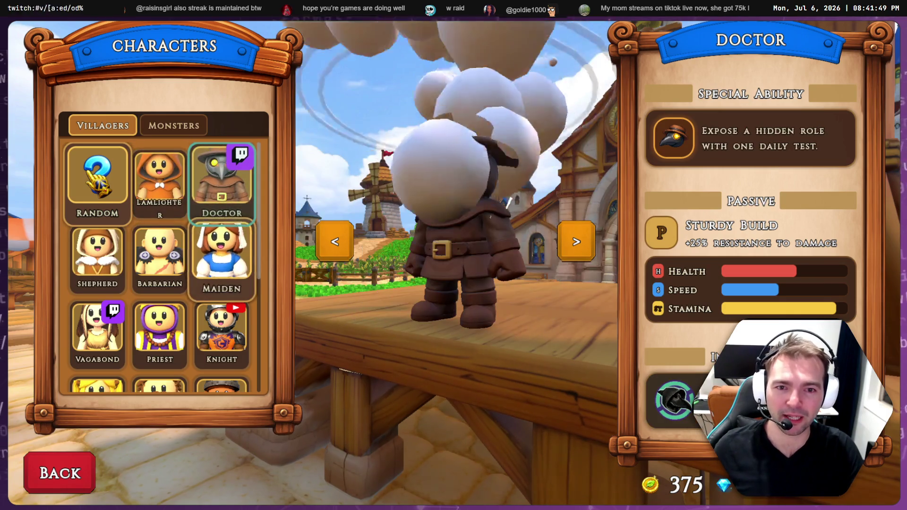
pyautogui.click(222, 255)
pyautogui.click(160, 258)
pyautogui.click(98, 258)
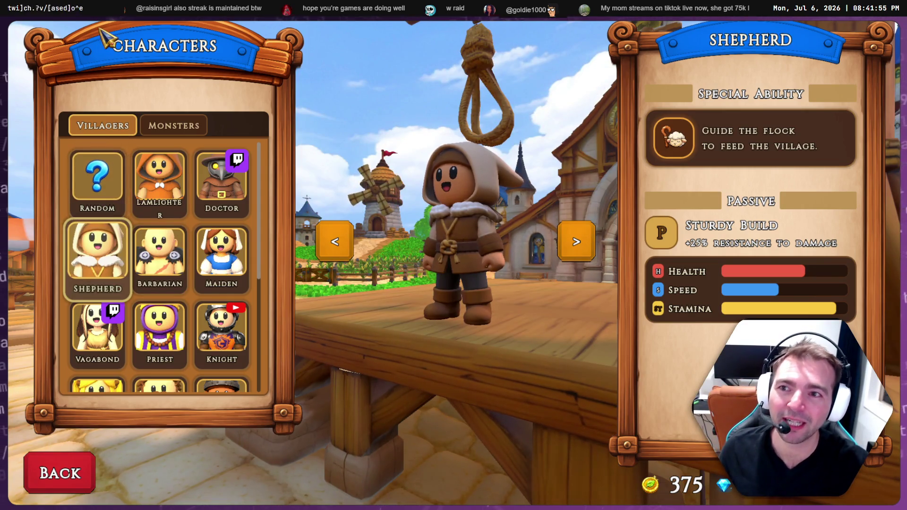
pyautogui.press('Up')
pyautogui.press('Right')
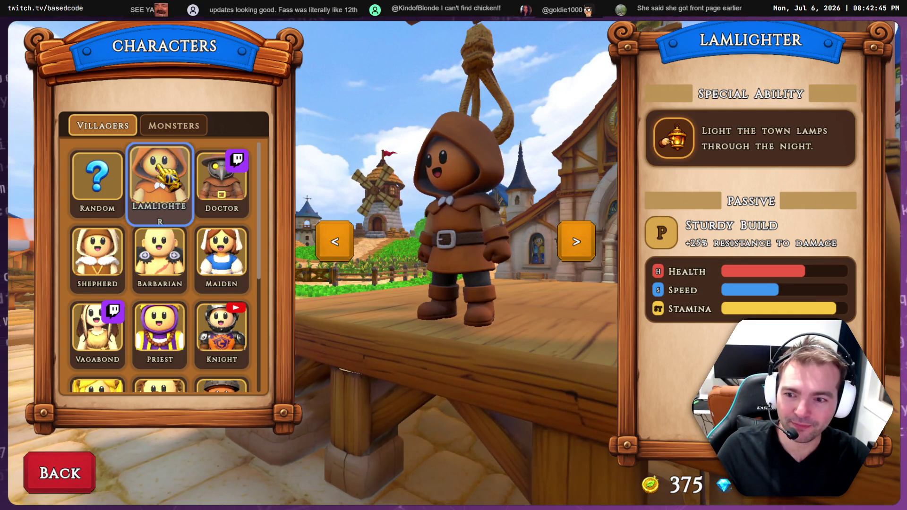
# Select the Lamlighter card to show its lamp-lighting ability and stats
pyautogui.click(159, 168)
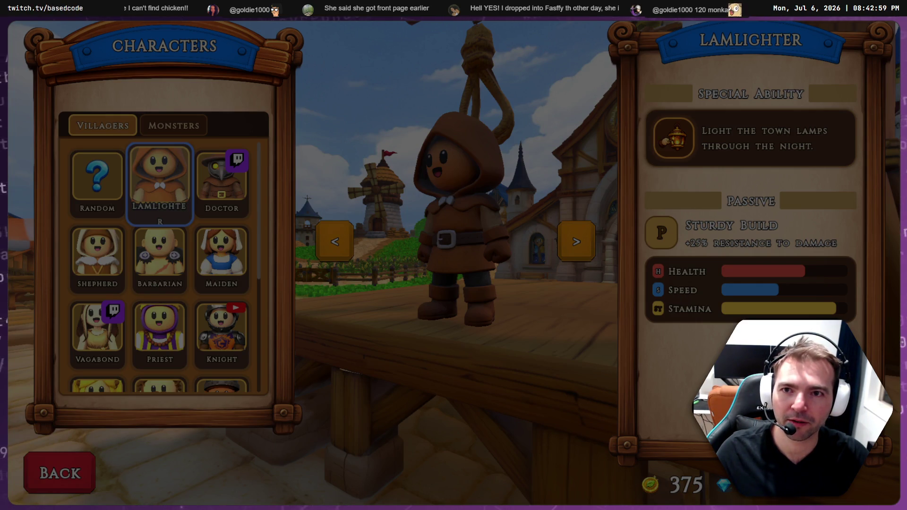
# Drag a recorder capture region spanning the full game window
pyautogui.click(474, 259)
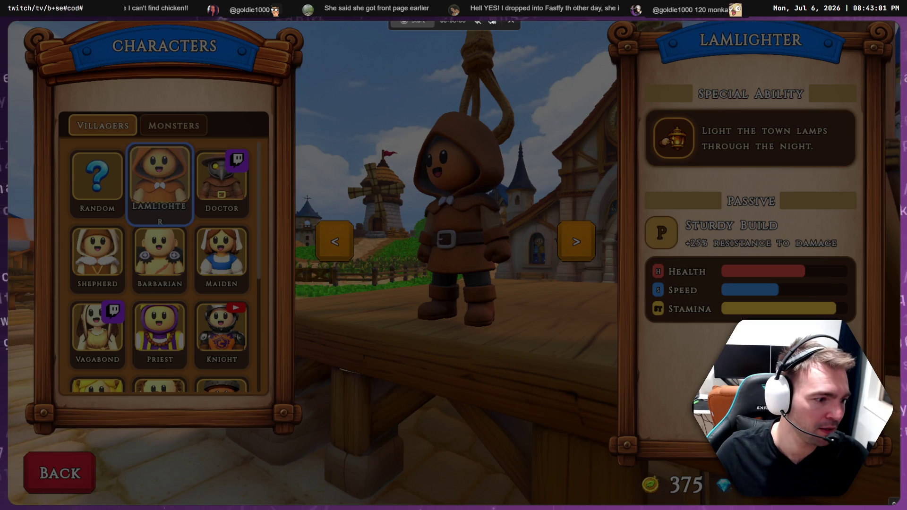
pyautogui.moveTo(900, 503)
pyautogui.mouseDown()
pyautogui.moveTo(14, 21)
pyautogui.moveTo(354, 102)
pyautogui.moveTo(8, 21)
pyautogui.mouseUp()
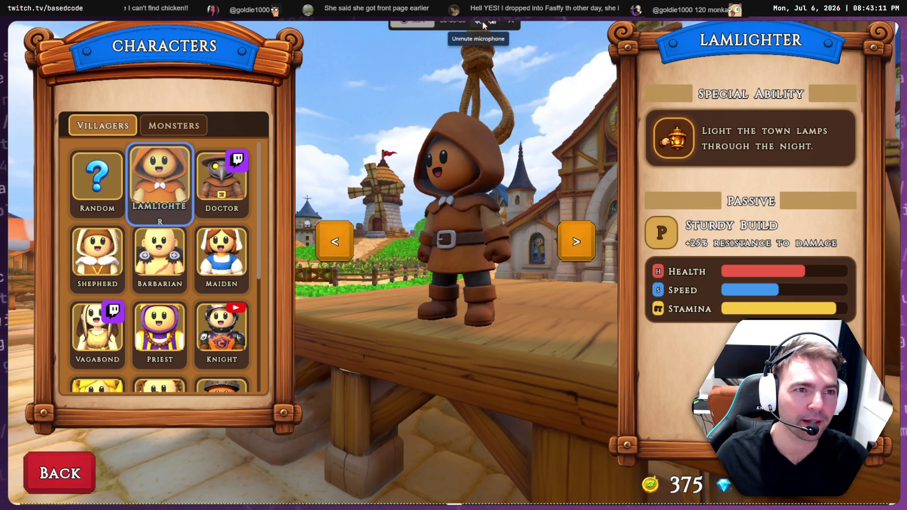
# Start recording and step the villager preview from Lamlighter through Doctor, Maiden, Barbarian and Shepherd
pyautogui.click(409, 24)
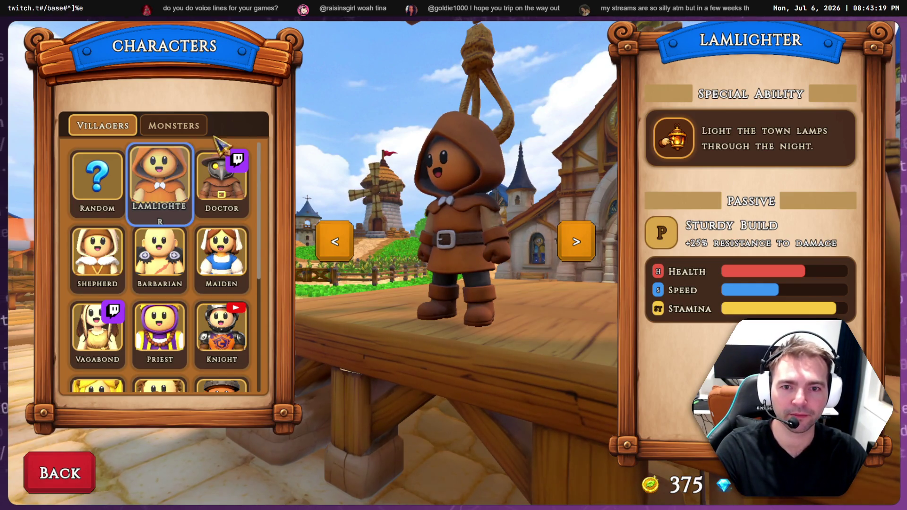
pyautogui.click(182, 170)
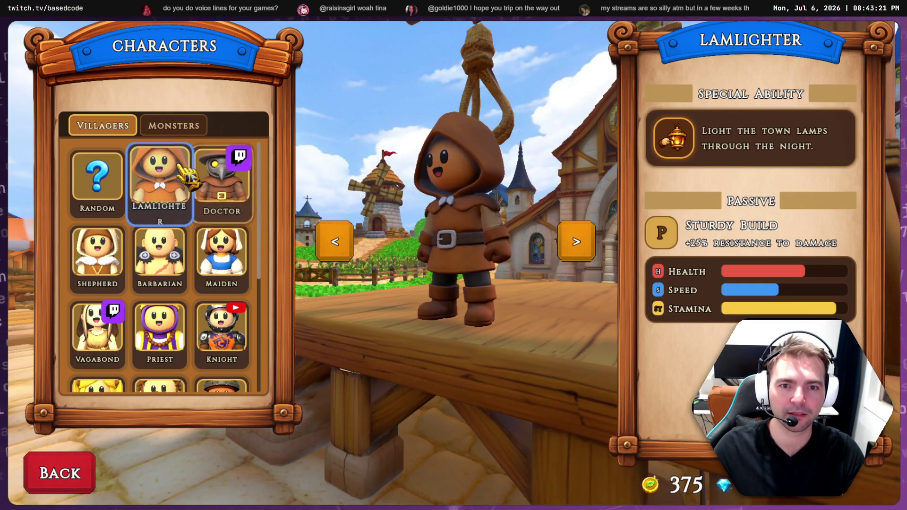
pyautogui.press('Right')
pyautogui.press('Down')
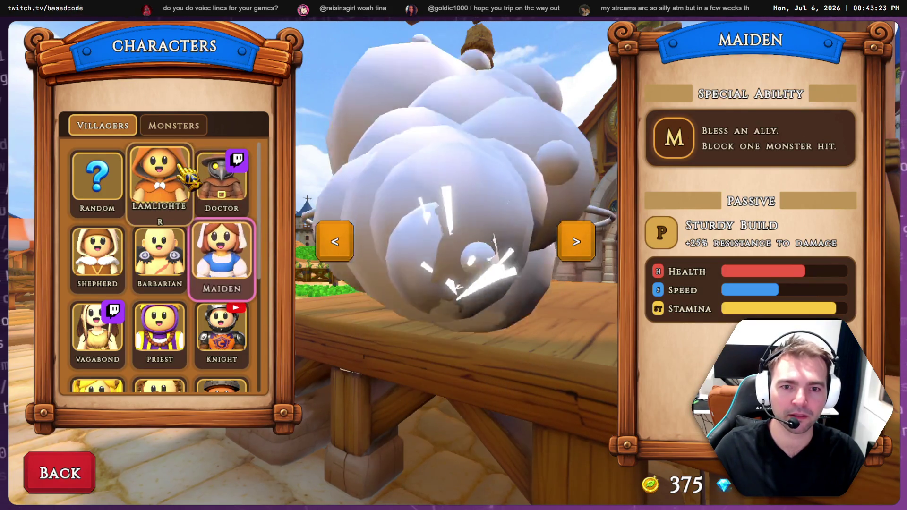
pyautogui.press('Left')
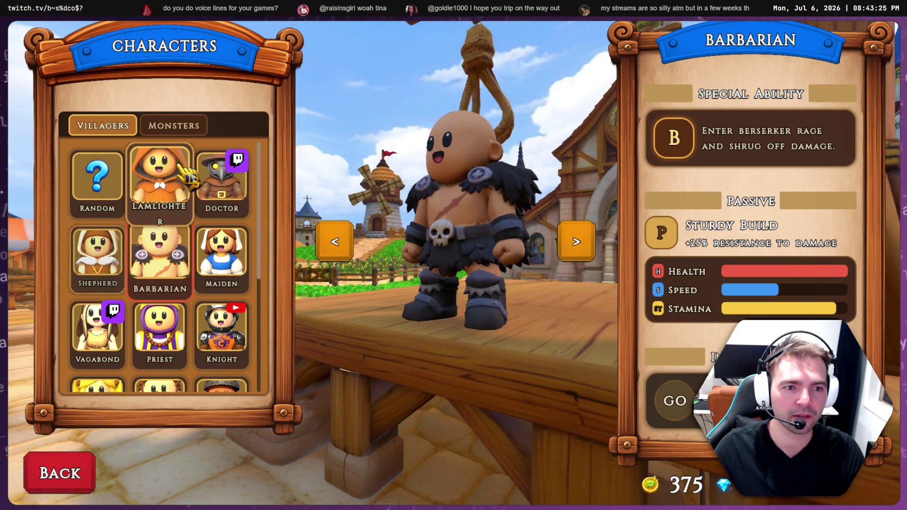
pyautogui.press('Left')
# Continue through Vagabond, Priest, Knight, Blacksmith, Butcher and Barkeeper, then quit the game
pyautogui.press('Down')
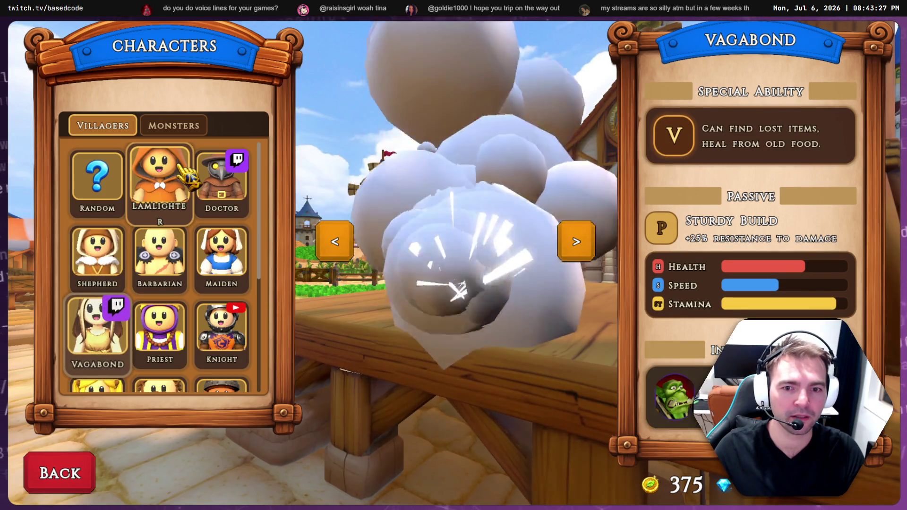
pyautogui.press('Right')
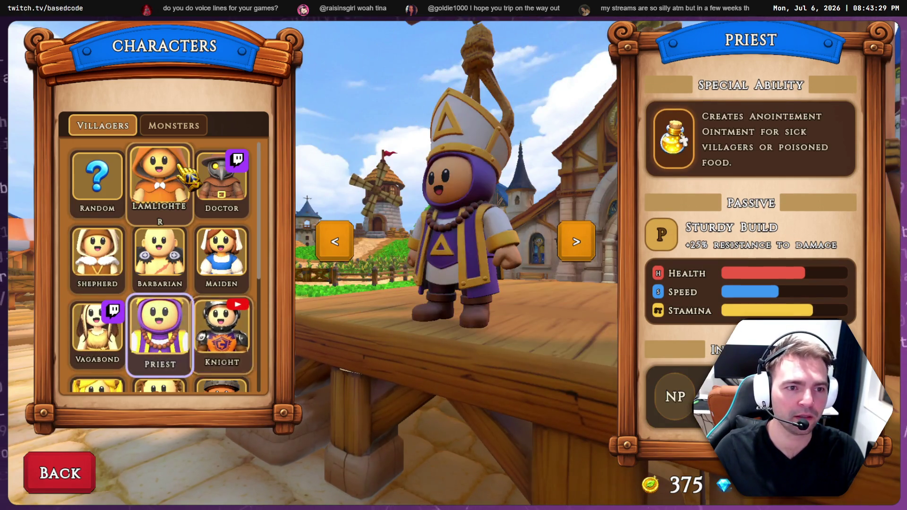
pyautogui.press('Right')
pyautogui.press('Down')
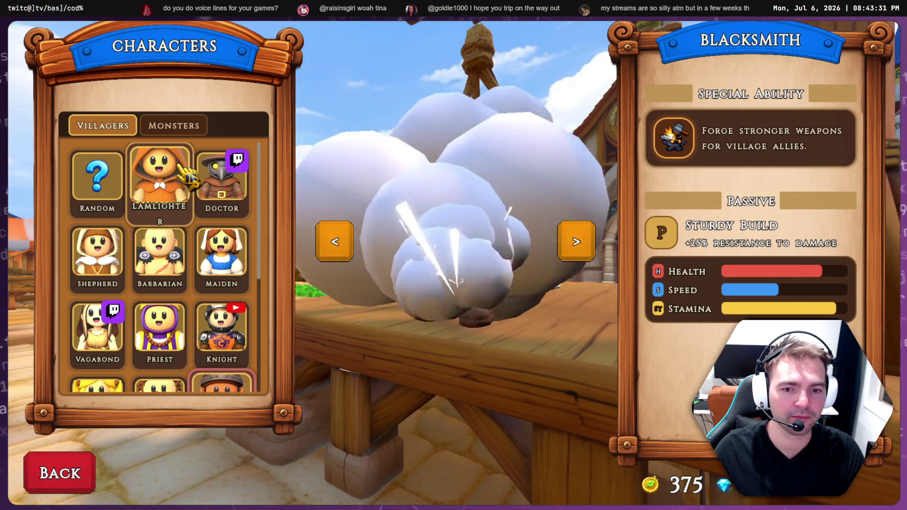
pyautogui.press('Left')
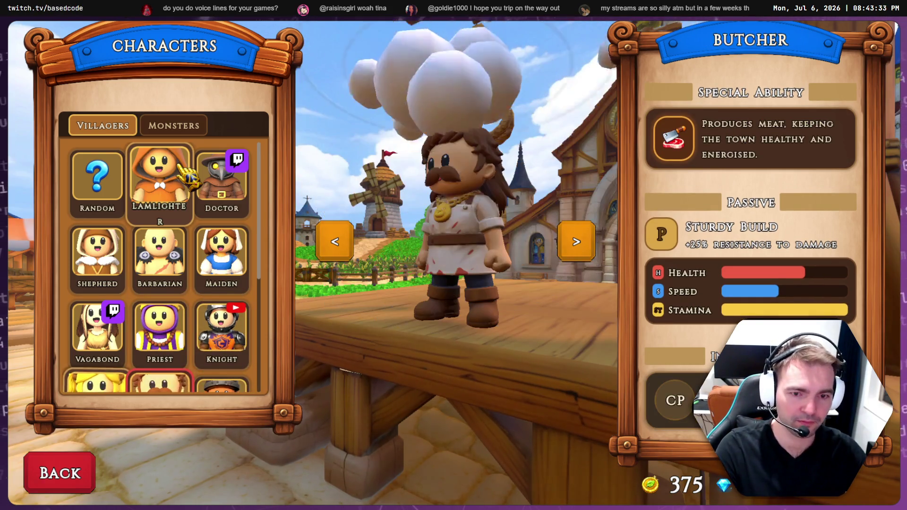
pyautogui.press('Left')
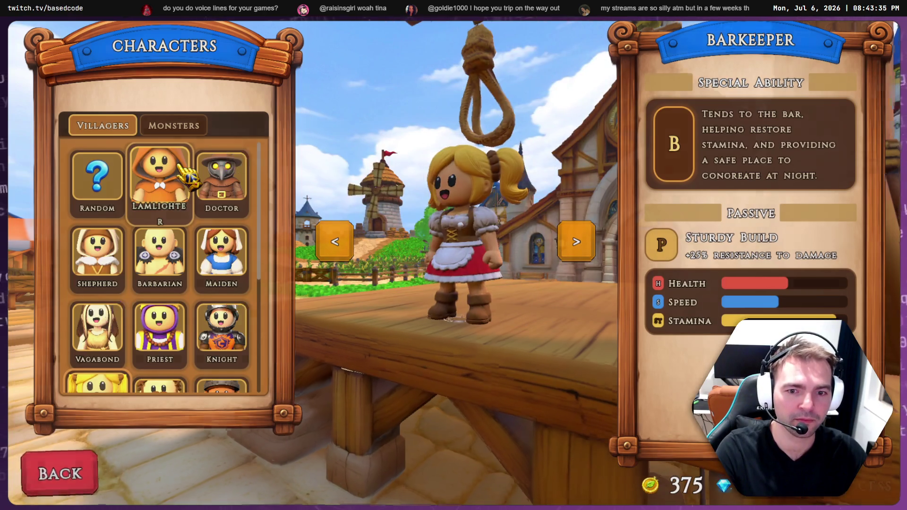
pyautogui.press('Escape')
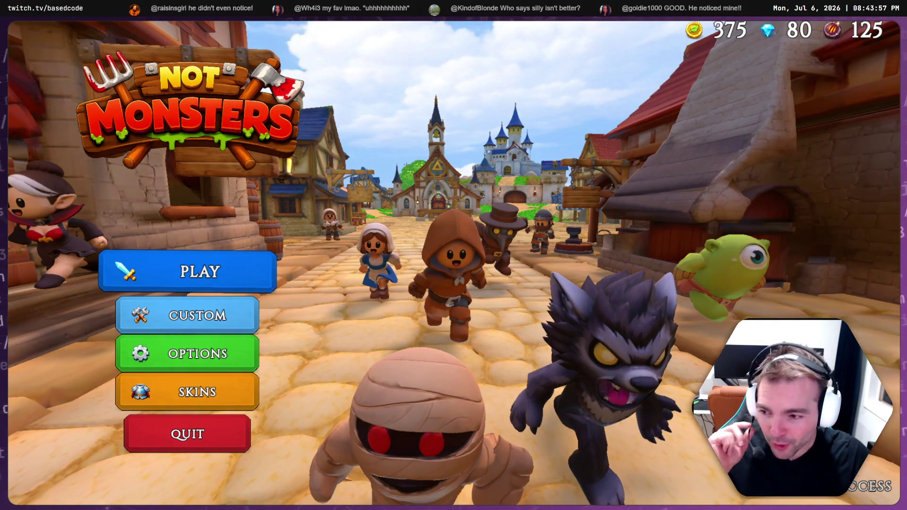
pyautogui.click(196, 441)
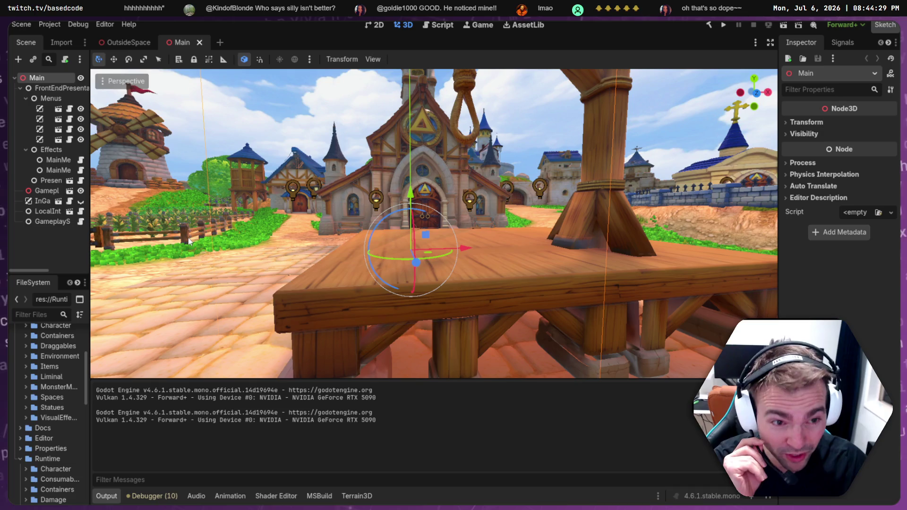
# Turn on Enable Movie Maker Mode from the film-reel menu in the run toolbar
pyautogui.click(813, 26)
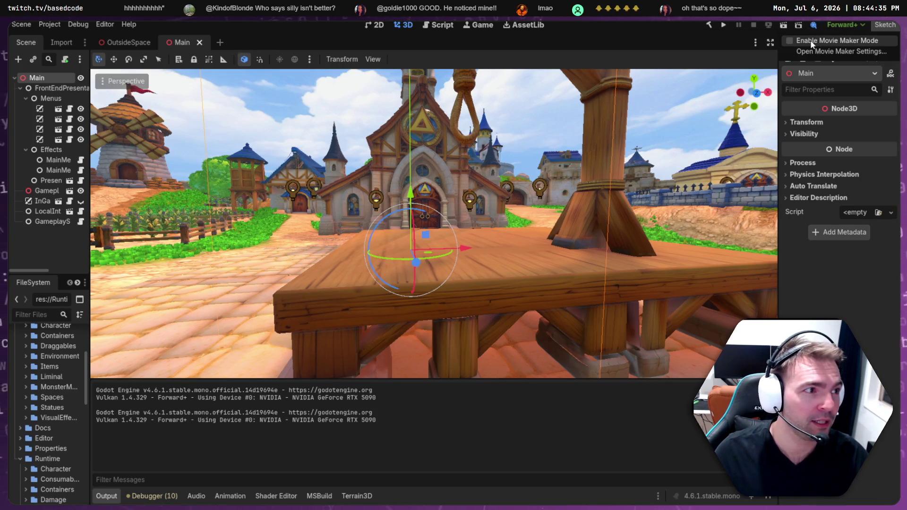
pyautogui.click(810, 40)
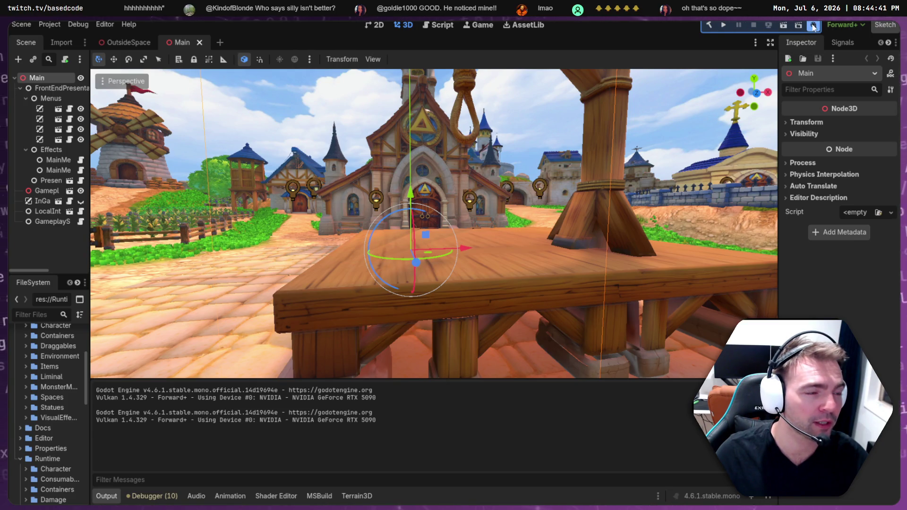
pyautogui.click(723, 25)
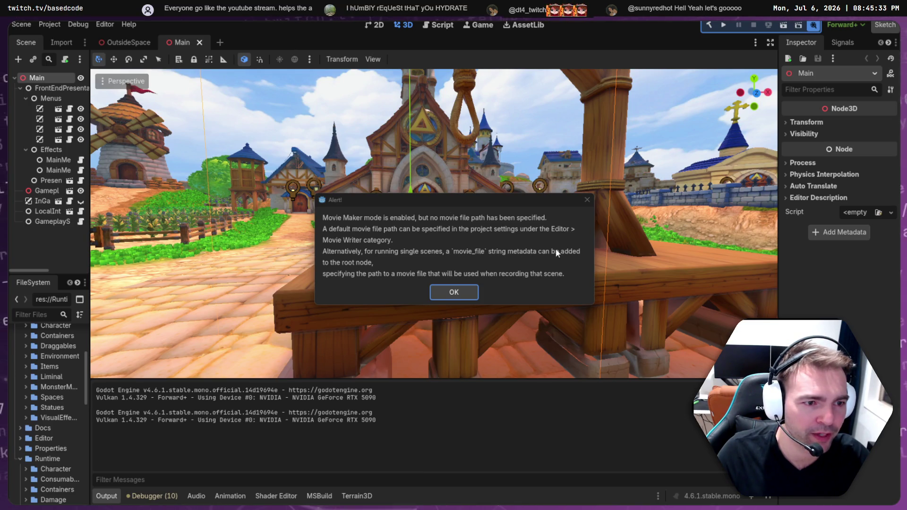
pyautogui.click(454, 292)
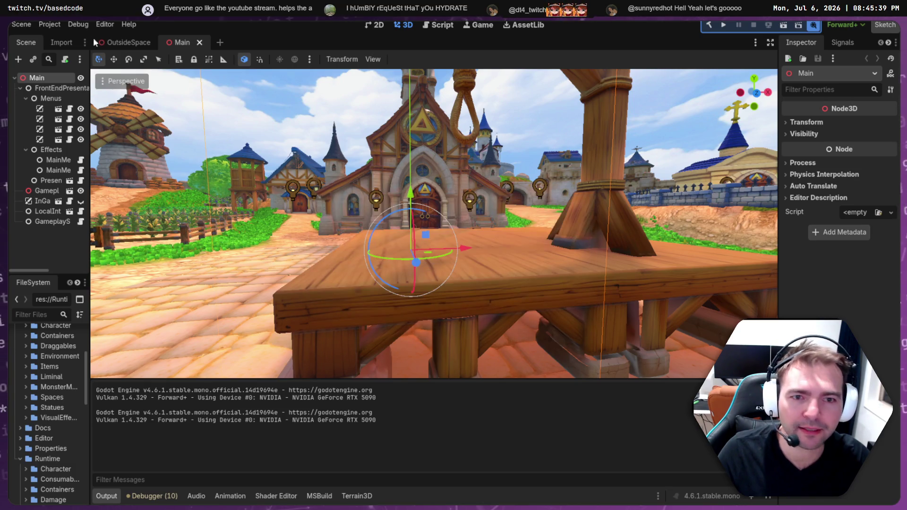
# Open Editor Settings from the Editor menu and browse its categories
pyautogui.click(99, 26)
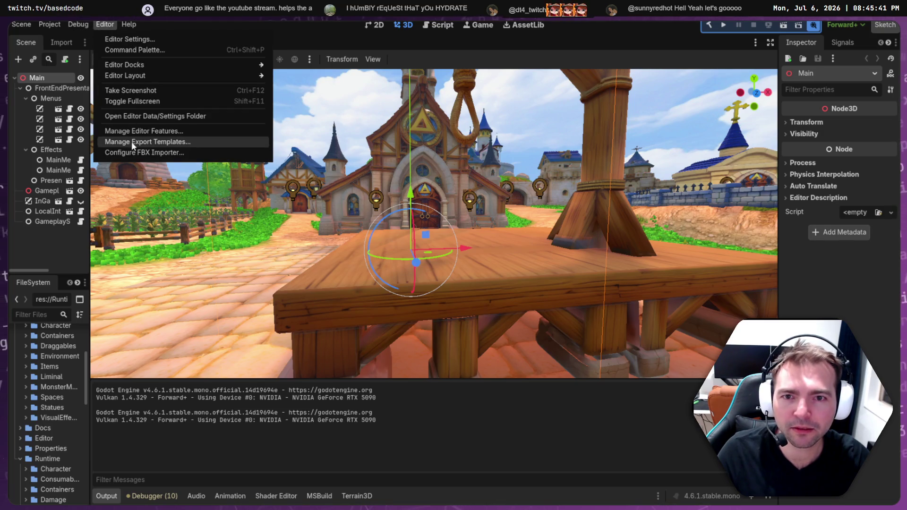
pyautogui.click(137, 39)
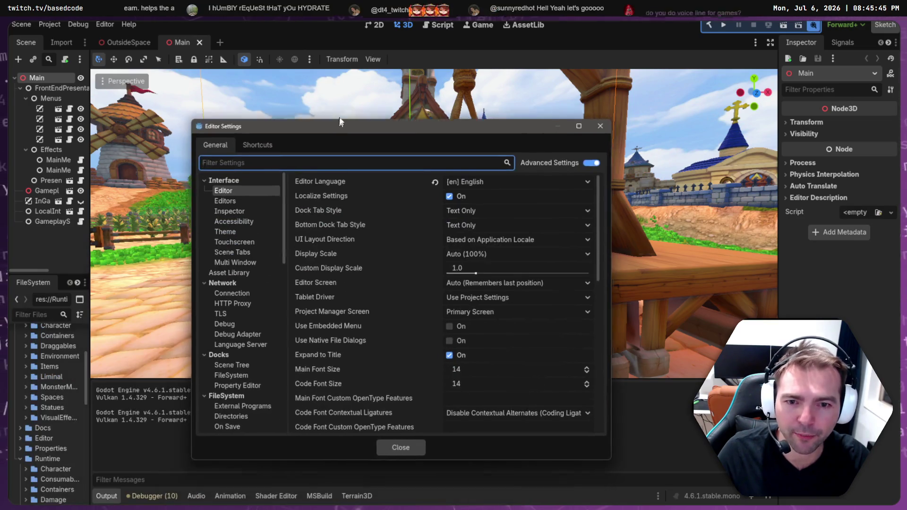
pyautogui.scroll(-5, 219, 305)
pyautogui.scroll(-3, 218, 304)
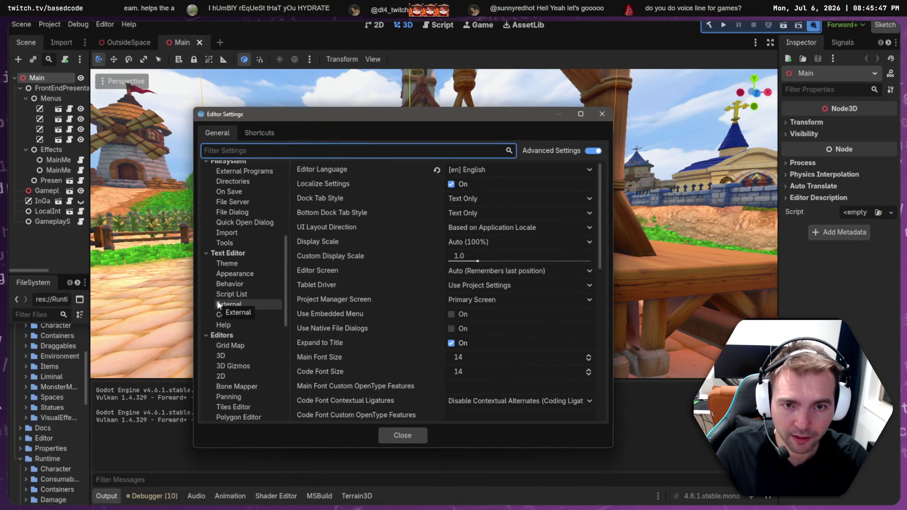
# Filter the settings by 'movie', then clear the filter to list every category again
pyautogui.write('movie')
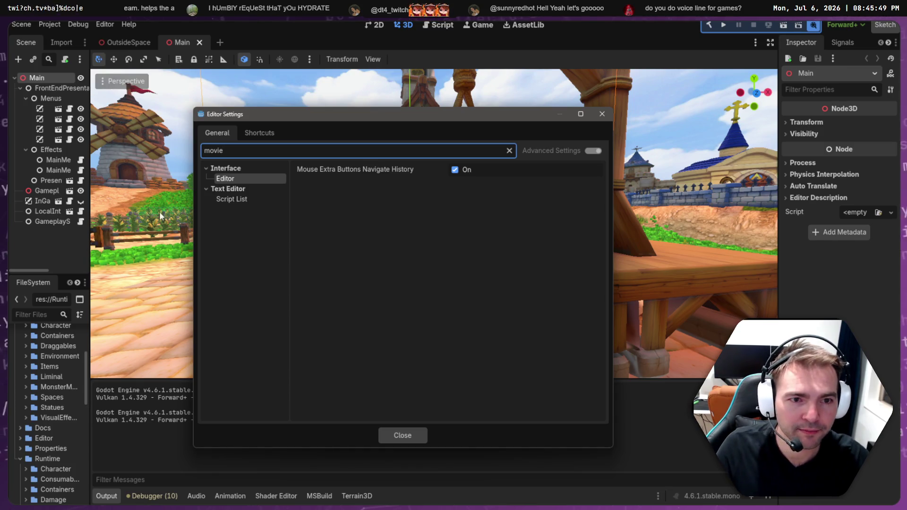
pyautogui.press('BackSpace')
pyautogui.press('BackSpace')
pyautogui.press('BackSpace')
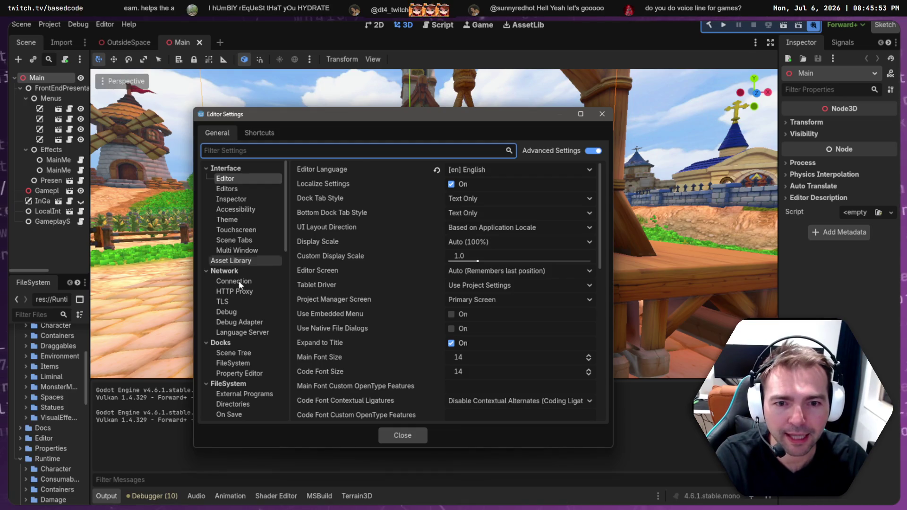
pyautogui.scroll(-8, 239, 284)
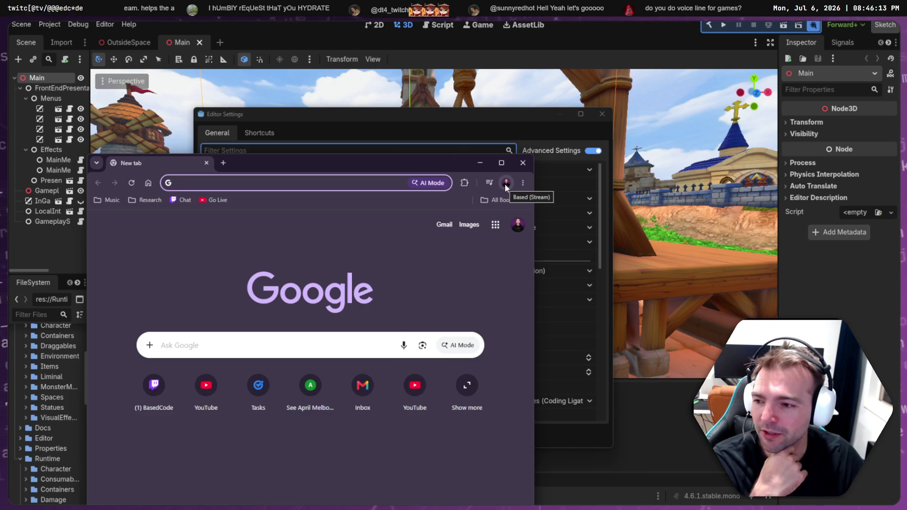
# Open the YouTube livestream control room from the Go Live bookmark and maximize the browser
pyautogui.click(220, 202)
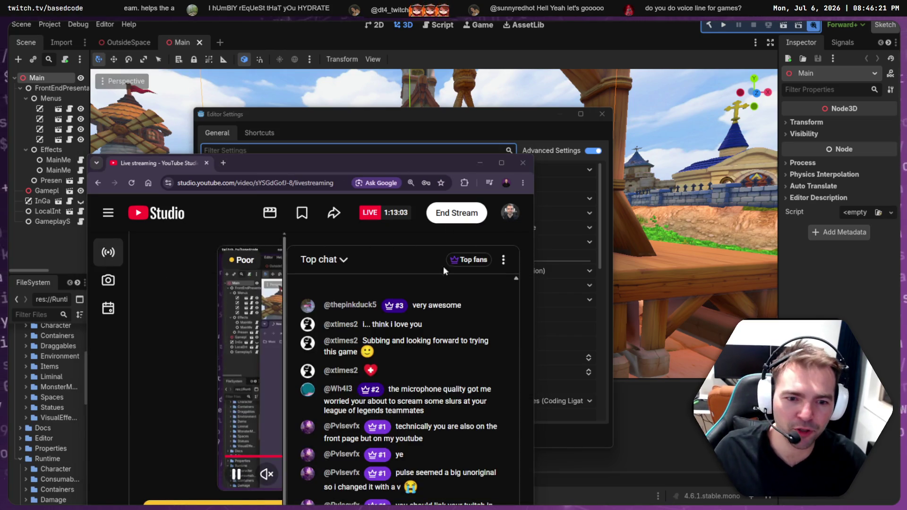
pyautogui.doubleClick(379, 159)
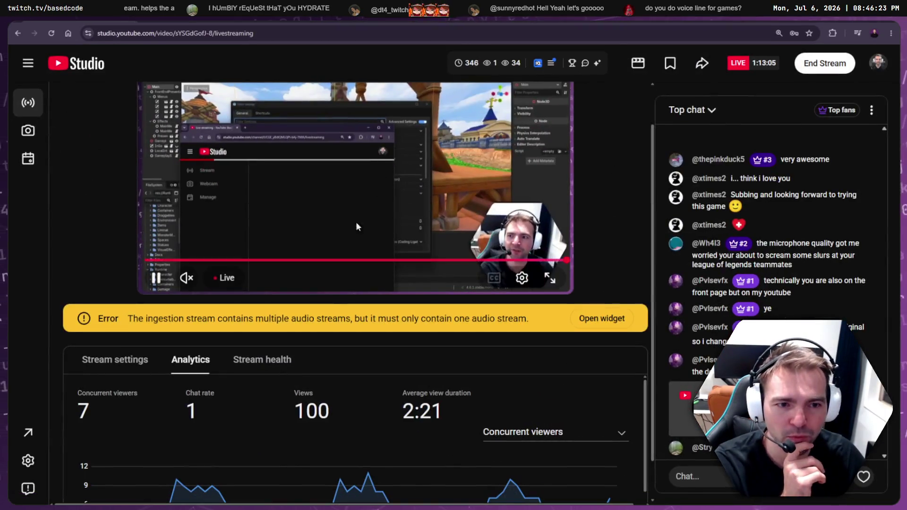
pyautogui.scroll(-1, 227, 346)
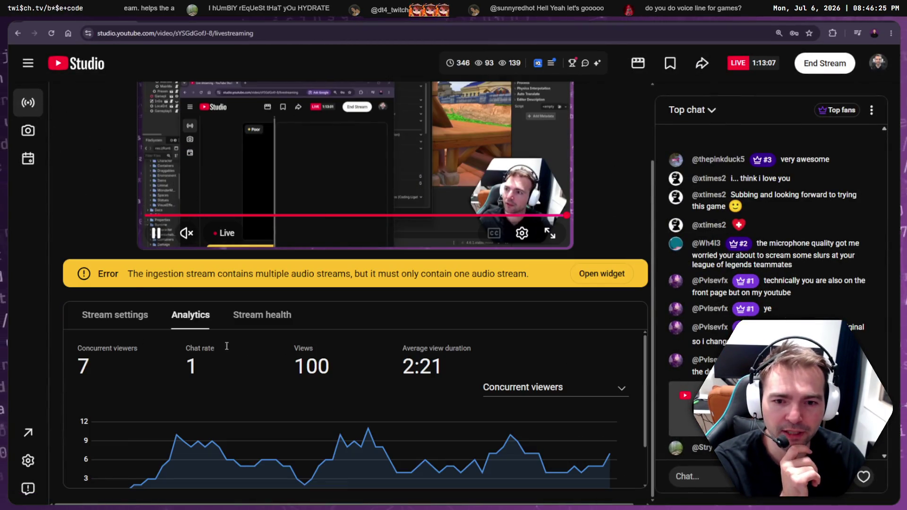
# Review the stream's Stream settings tab, then go to the channel page from the account menu
pyautogui.click(142, 321)
pyautogui.scroll(-1, 144, 353)
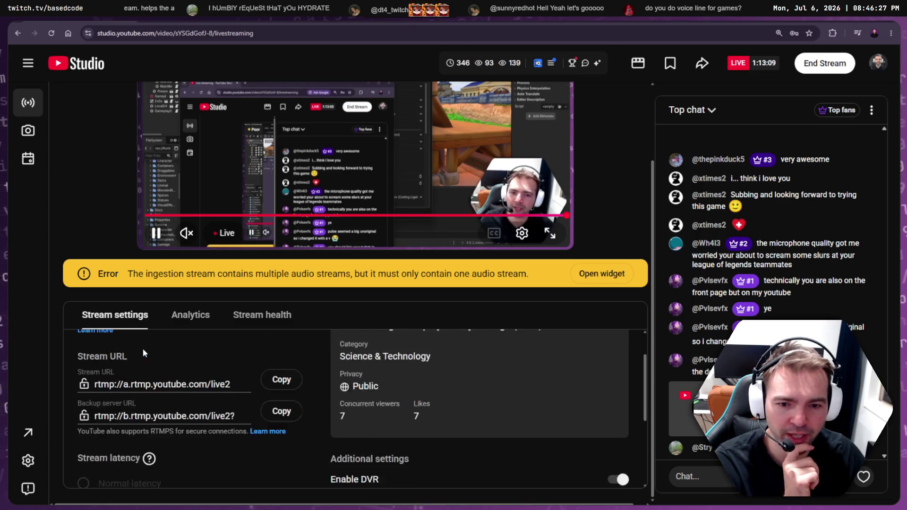
pyautogui.scroll(-1, 144, 353)
pyautogui.scroll(4, 331, 401)
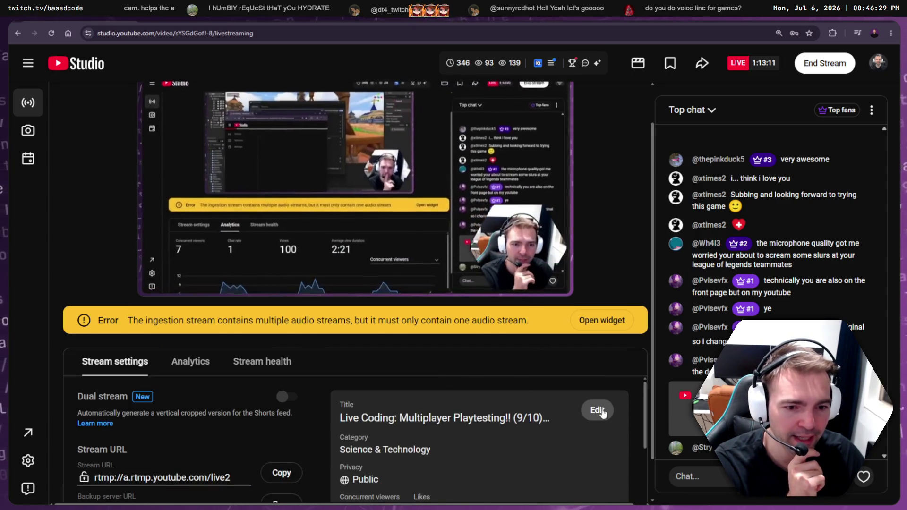
pyautogui.scroll(-6, 510, 419)
pyautogui.scroll(2, 270, 427)
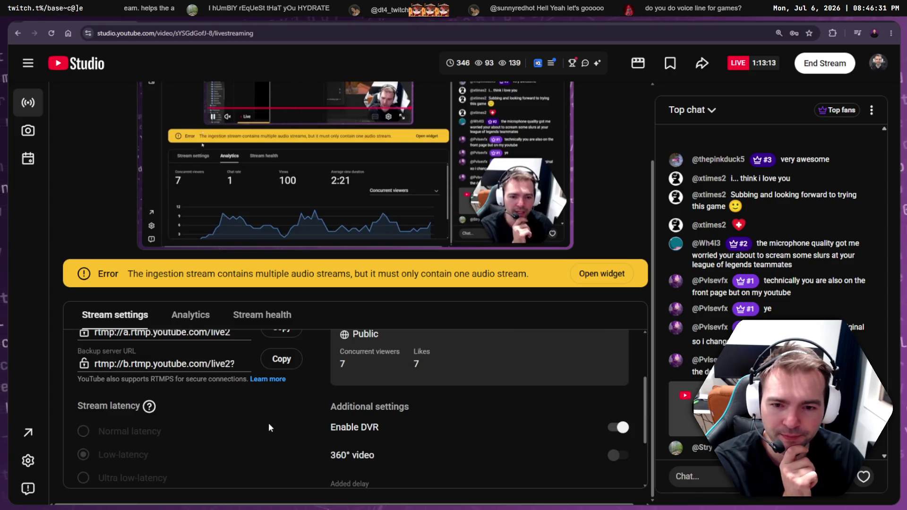
pyautogui.scroll(5, 269, 427)
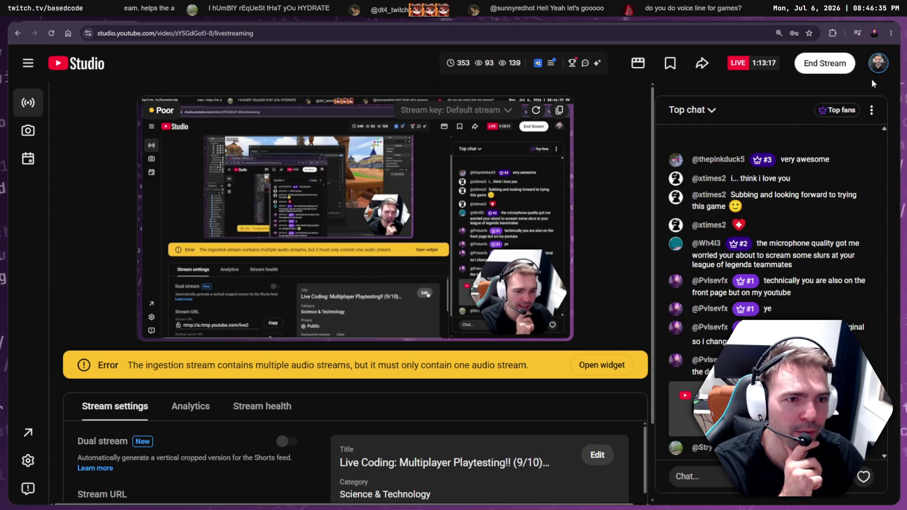
pyautogui.click(878, 63)
pyautogui.click(765, 135)
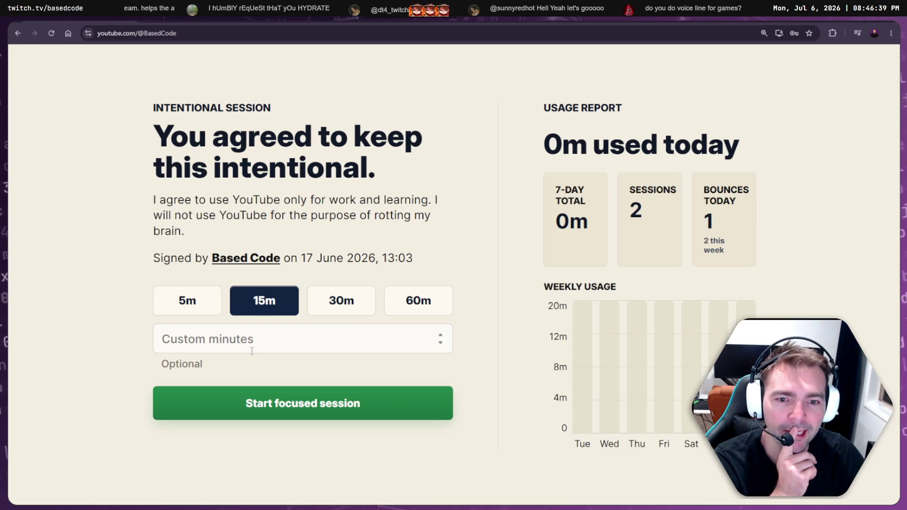
# Start a focused session and view, then close, the channel's About details
pyautogui.click(276, 411)
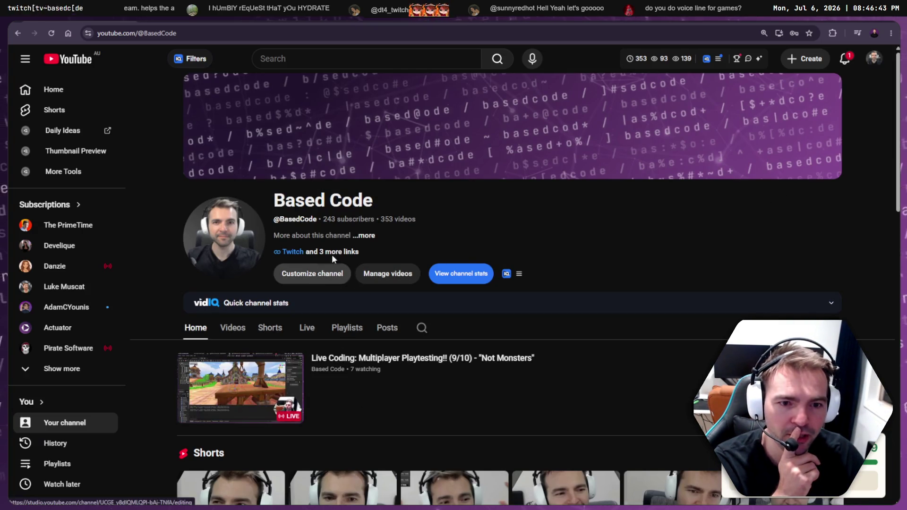
pyautogui.click(365, 236)
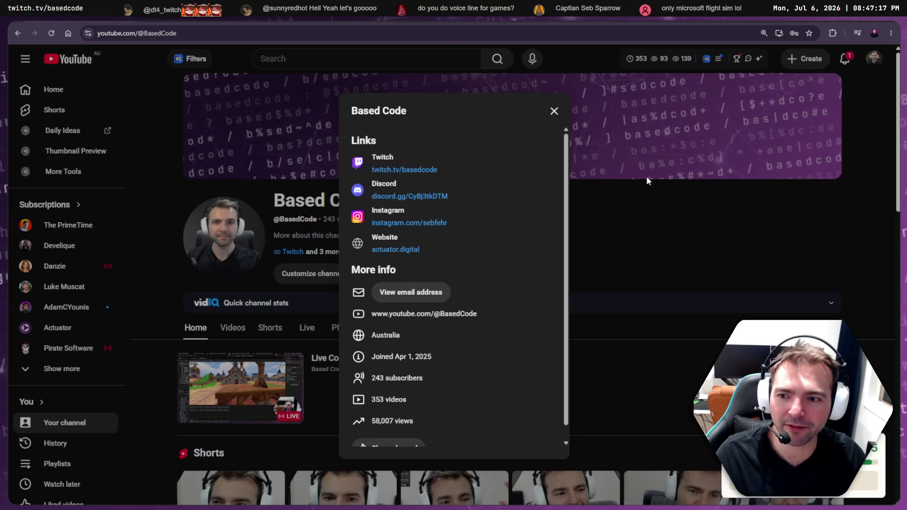
pyautogui.click(600, 174)
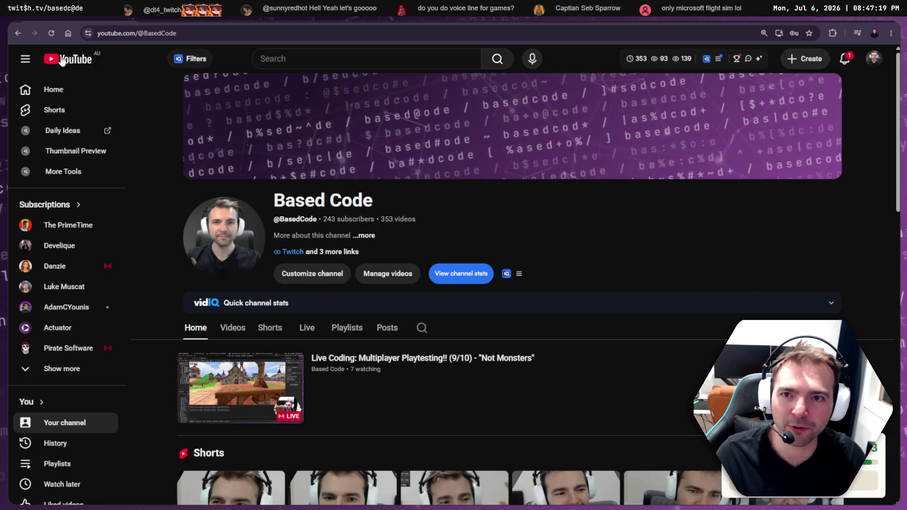
# Open the channel's current live stream, then return to the channel page
pyautogui.click(415, 359)
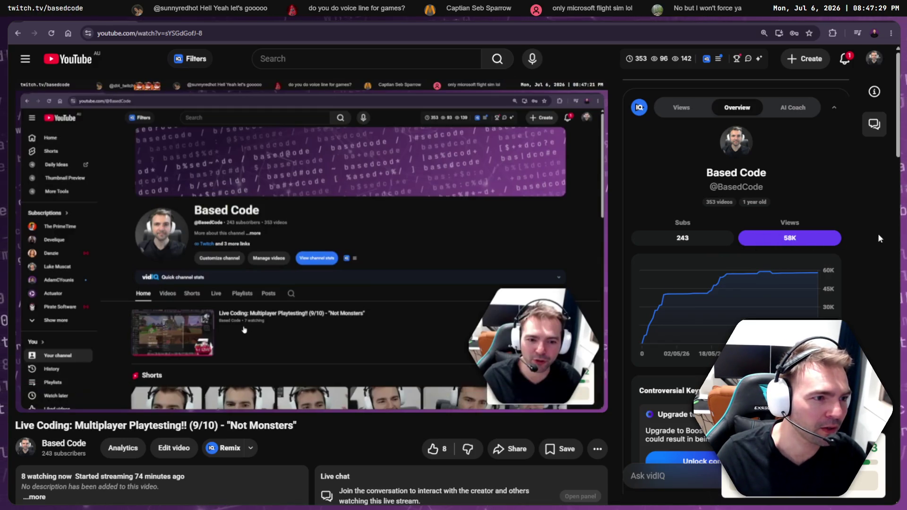
pyautogui.scroll(-2, 877, 233)
pyautogui.moveTo(664, 327)
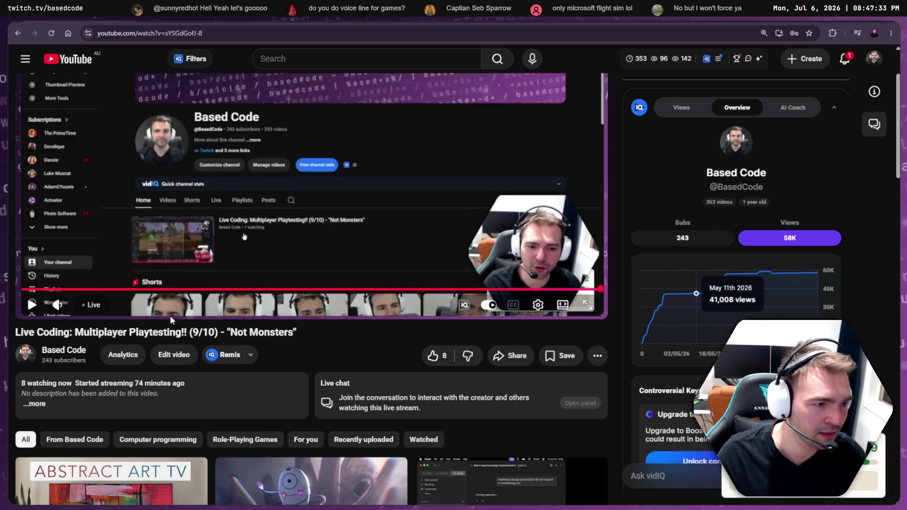
pyautogui.click(64, 350)
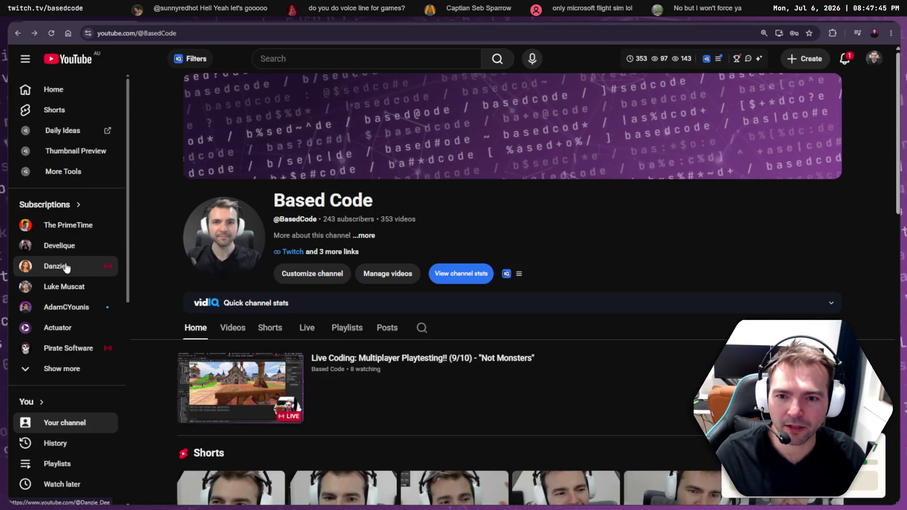
# Reopen the live stream's watch page and open its details for editing in YouTube Studio
pyautogui.click(378, 368)
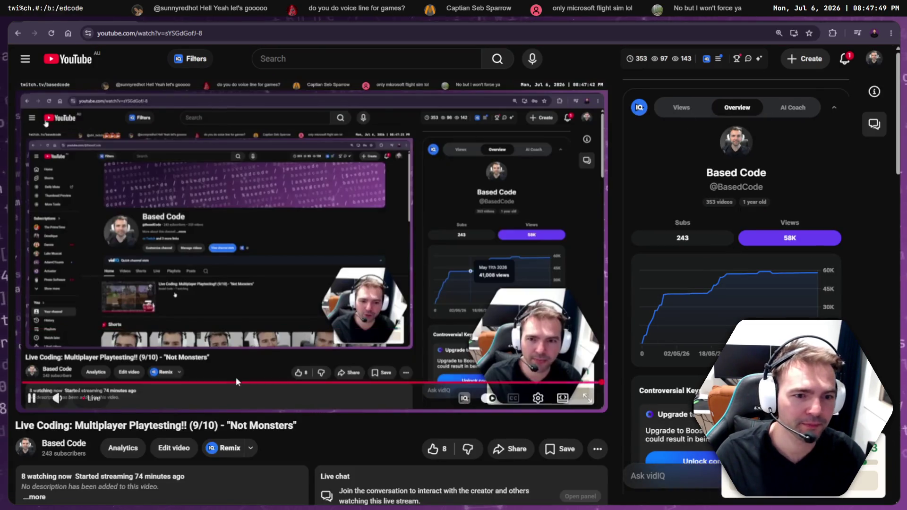
pyautogui.scroll(-3, 189, 391)
pyautogui.click(184, 363)
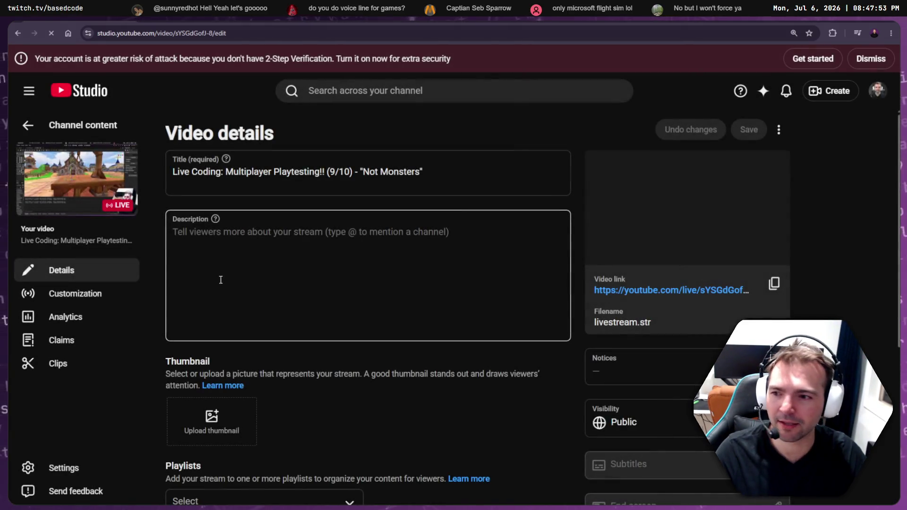
pyautogui.click(248, 298)
pyautogui.write('https://www.twitch.tv/basedcode')
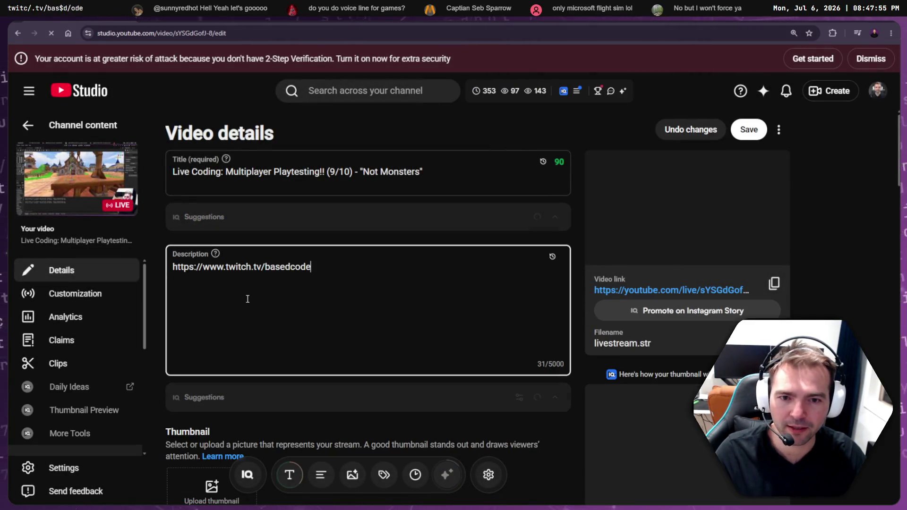
pyautogui.press('Home')
pyautogui.write('A;ls')
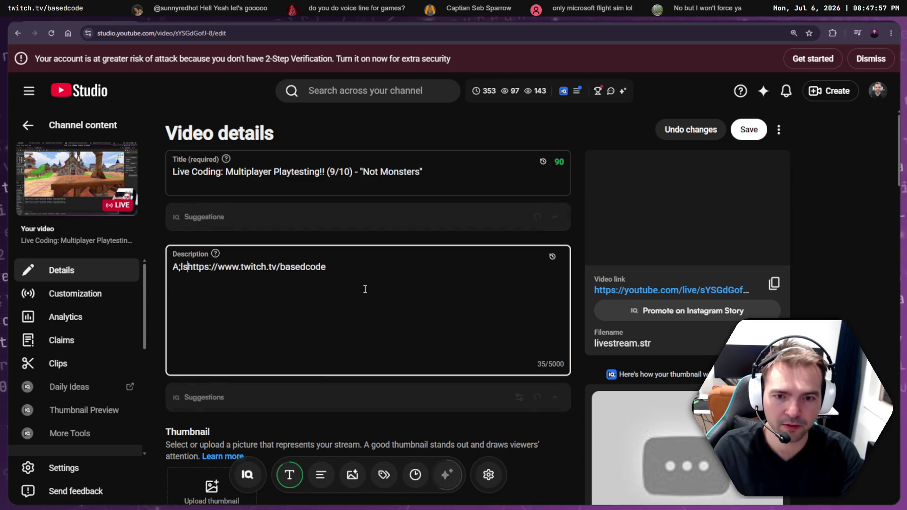
pyautogui.press('Left')
pyautogui.press('Left')
pyautogui.press('BackSpace')
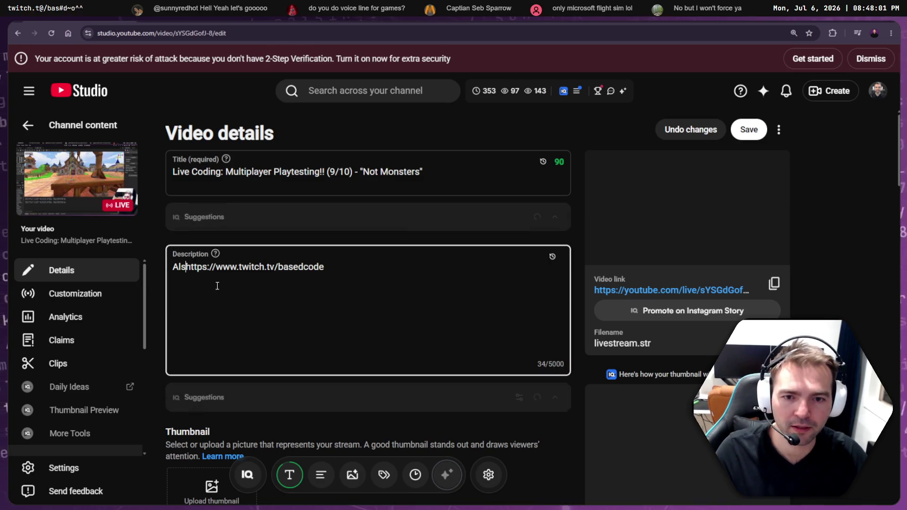
pyautogui.write('o stre')
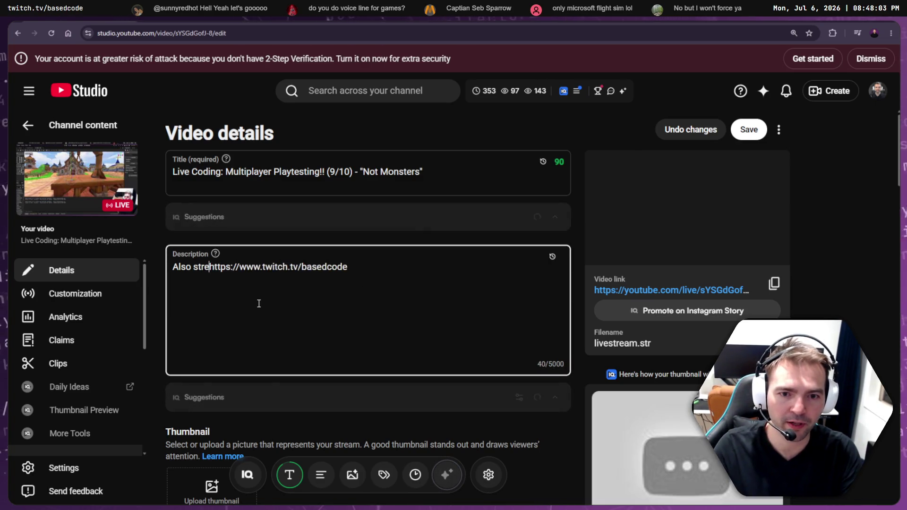
pyautogui.write('aming on Twitch')
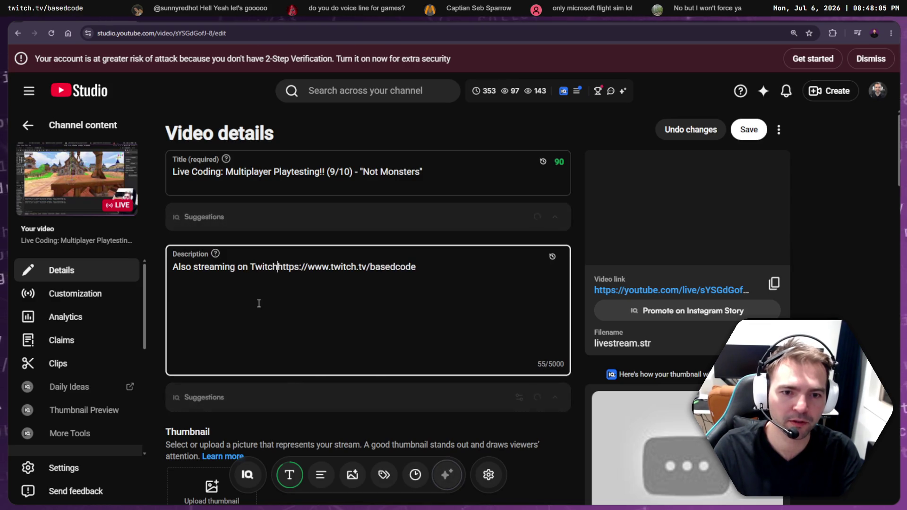
pyautogui.write(':')
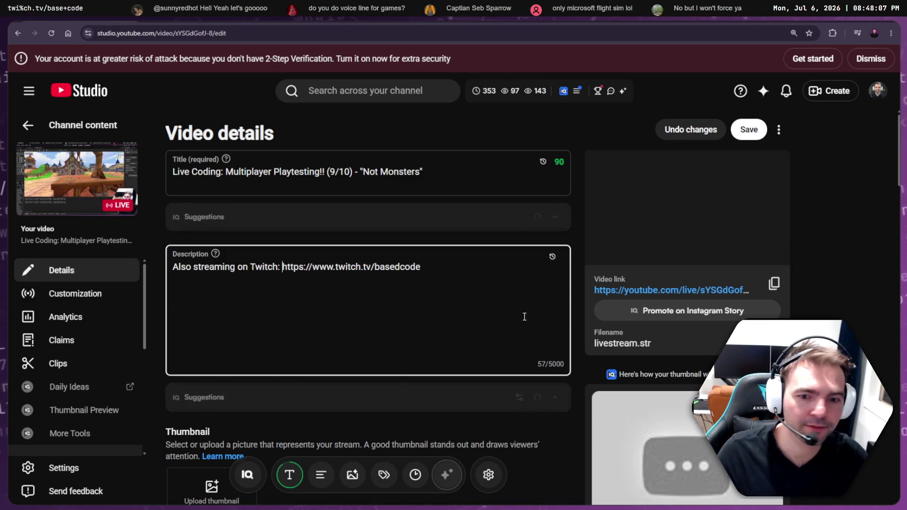
pyautogui.click(748, 129)
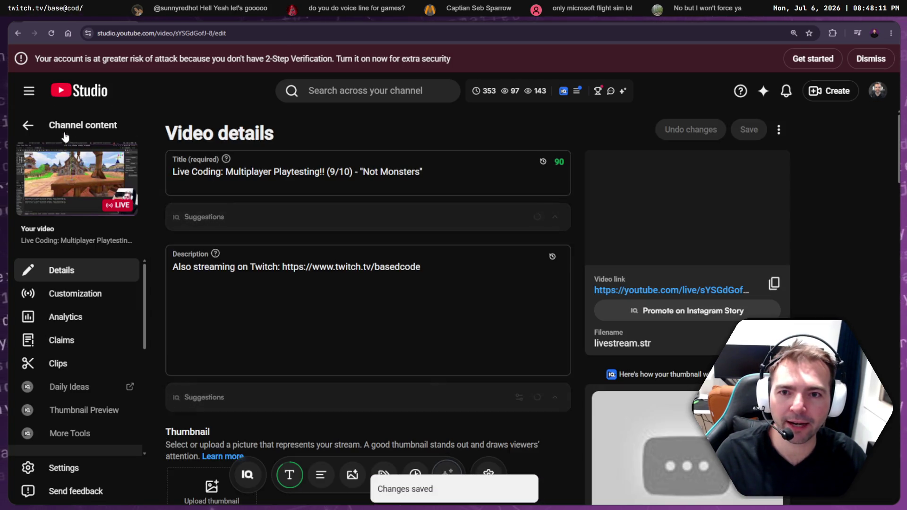
pyautogui.click(28, 125)
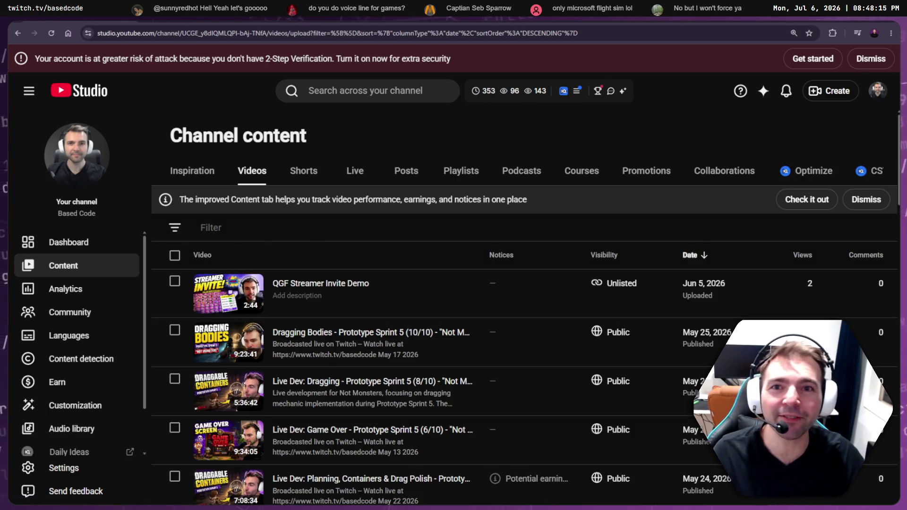
# Switch from YouTube Studio back to the Godot editor
pyautogui.hotkey('alt', 'Tab')
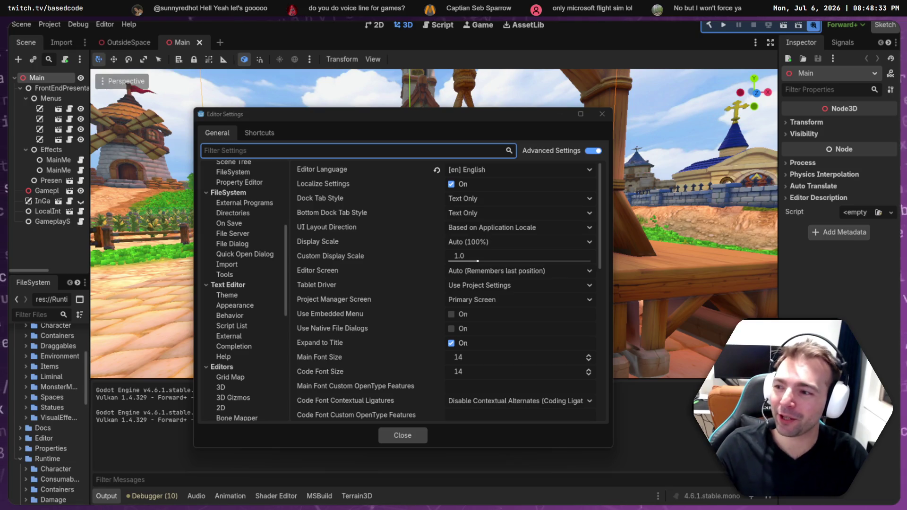
# Check the Editors and Inspector settings, close Editor Settings, and run the project with Movie Maker
pyautogui.scroll(5, 255, 198)
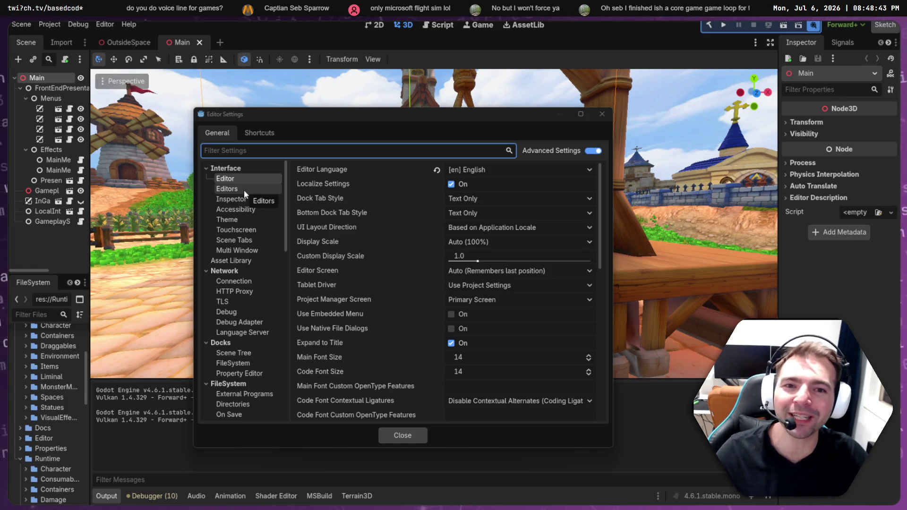
pyautogui.click(244, 189)
pyautogui.click(243, 199)
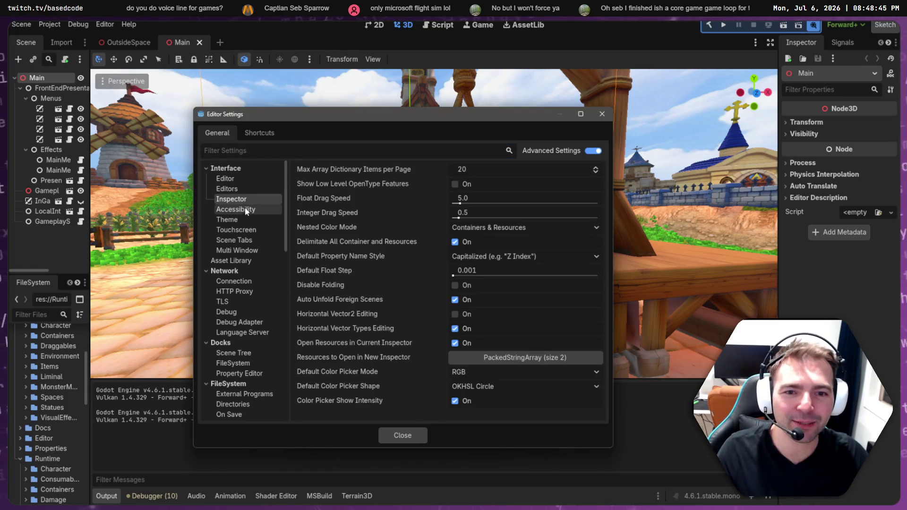
pyautogui.scroll(-5, 248, 228)
pyautogui.scroll(5, 248, 228)
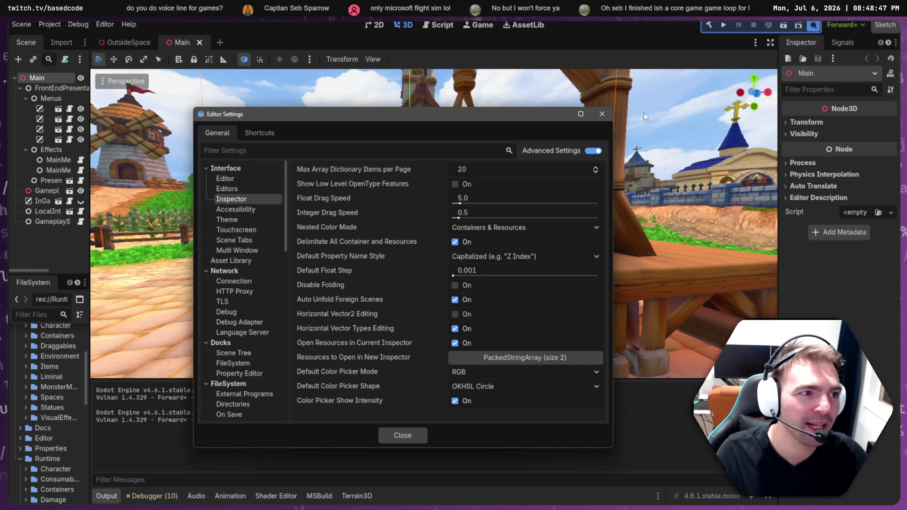
pyautogui.click(604, 114)
pyautogui.click(723, 24)
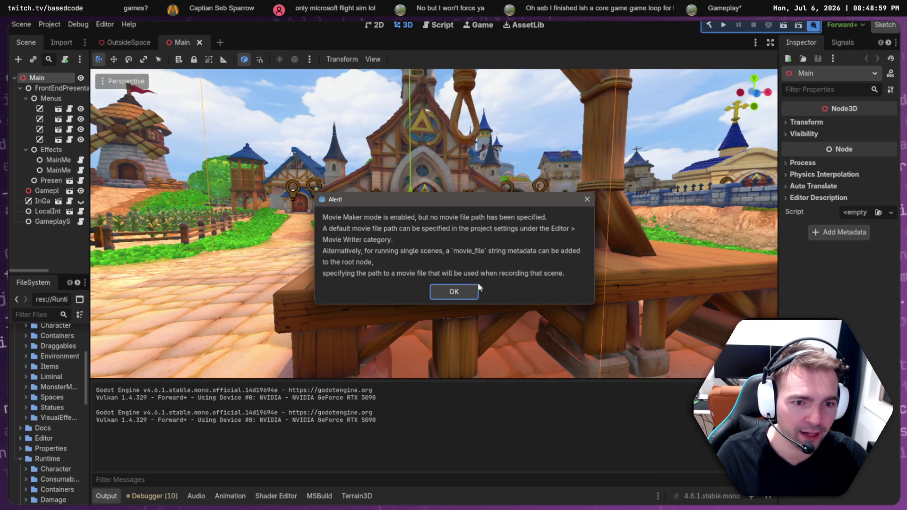
# Dismiss the missing-path alert and open Project Settings filtered to Editor > Movie Writer
pyautogui.click(455, 290)
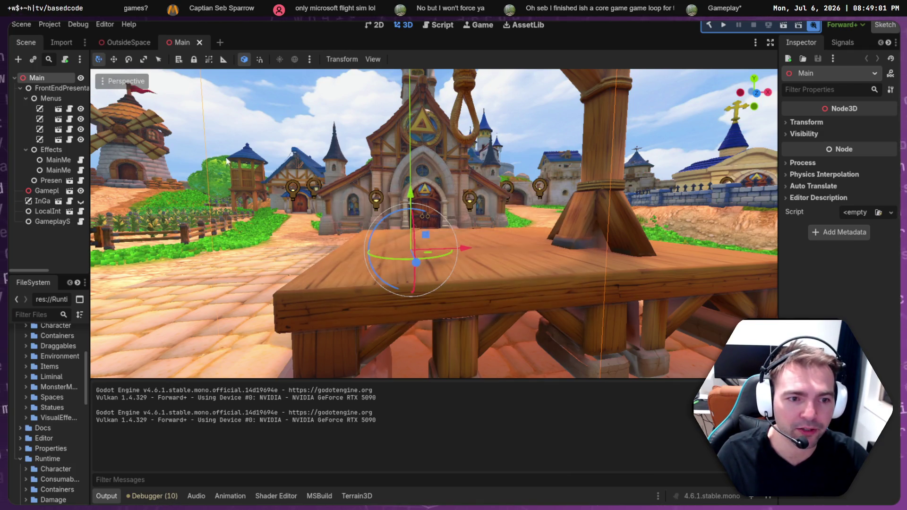
pyautogui.click(52, 26)
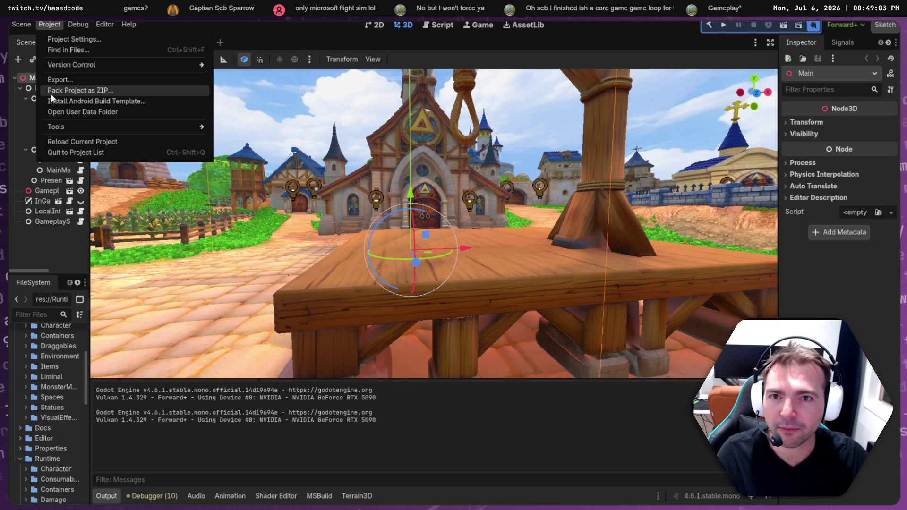
pyautogui.click(67, 39)
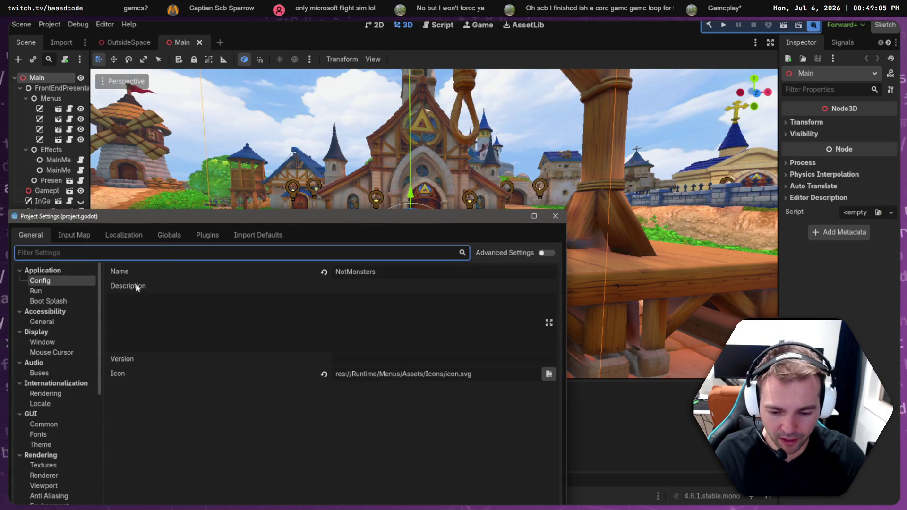
pyautogui.write('Mpov')
pyautogui.press('BackSpace')
pyautogui.press('BackSpace')
pyautogui.press('BackSpace')
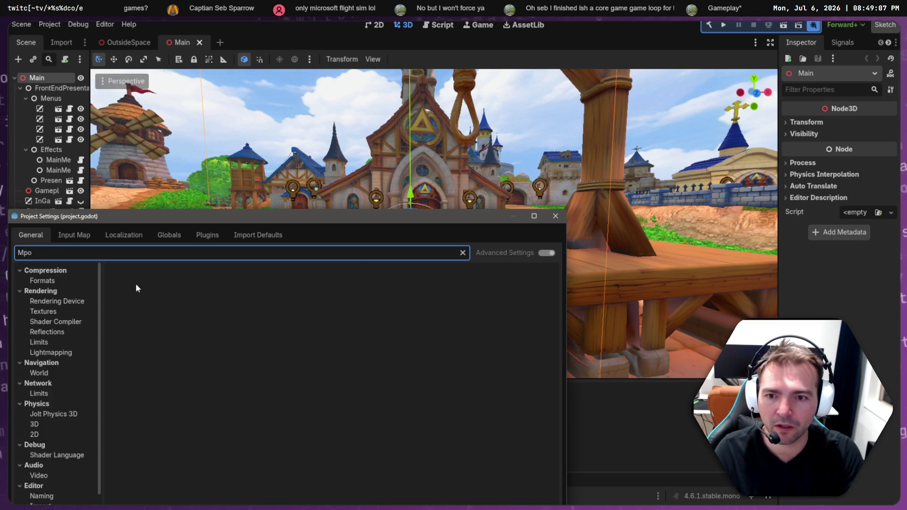
pyautogui.write('ovie')
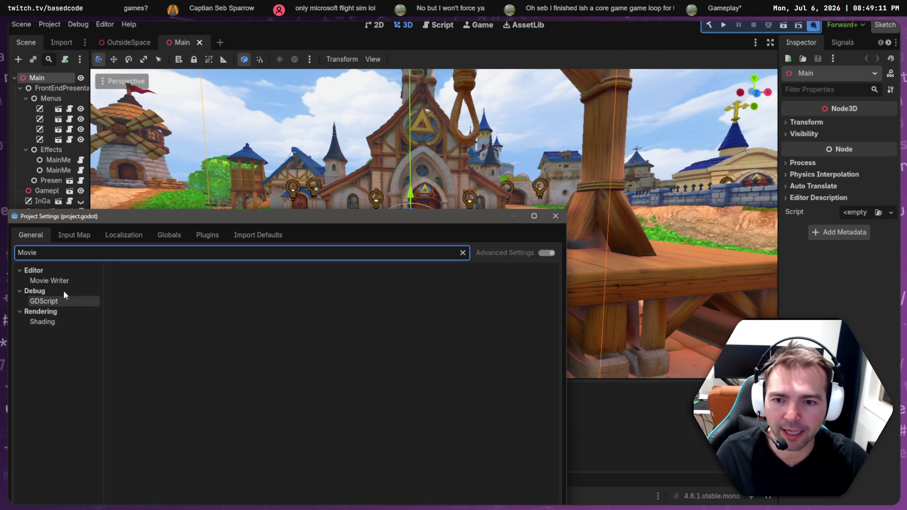
pyautogui.click(54, 282)
# Open the save-file dialog for the Movie Writer's Movie File setting
pyautogui.moveTo(302, 218)
pyautogui.mouseDown()
pyautogui.moveTo(407, 141)
pyautogui.moveTo(412, 100)
pyautogui.mouseUp()
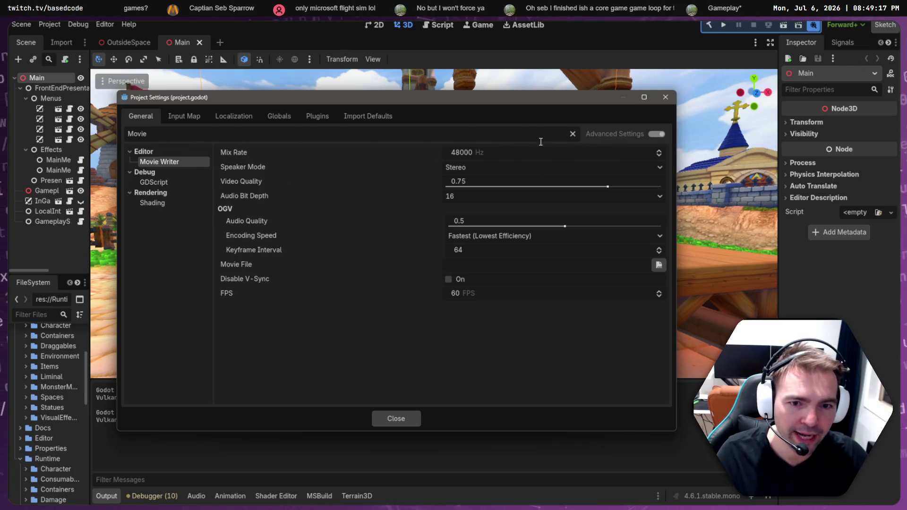
pyautogui.click(572, 132)
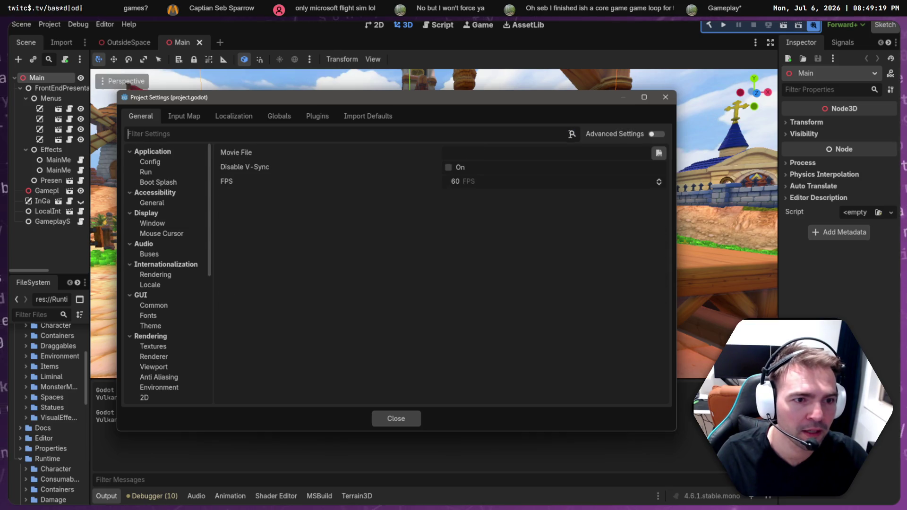
pyautogui.click(628, 153)
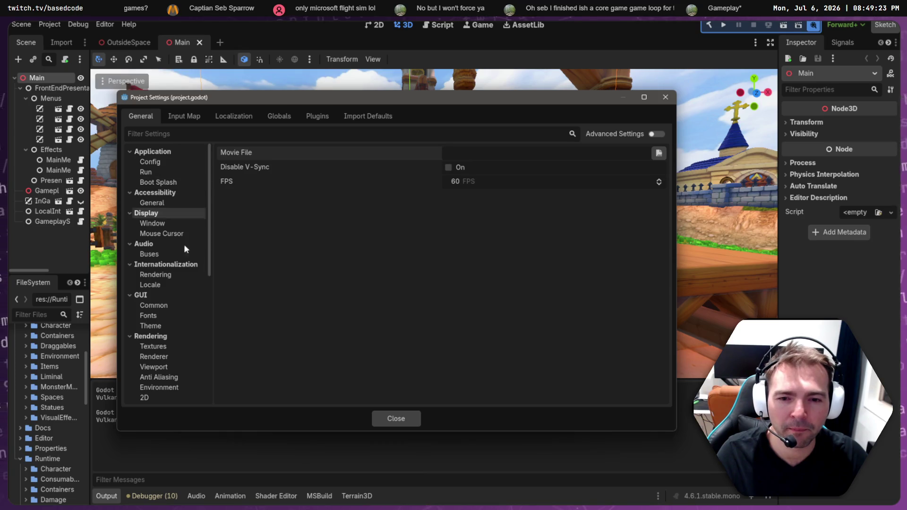
pyautogui.scroll(-5, 177, 292)
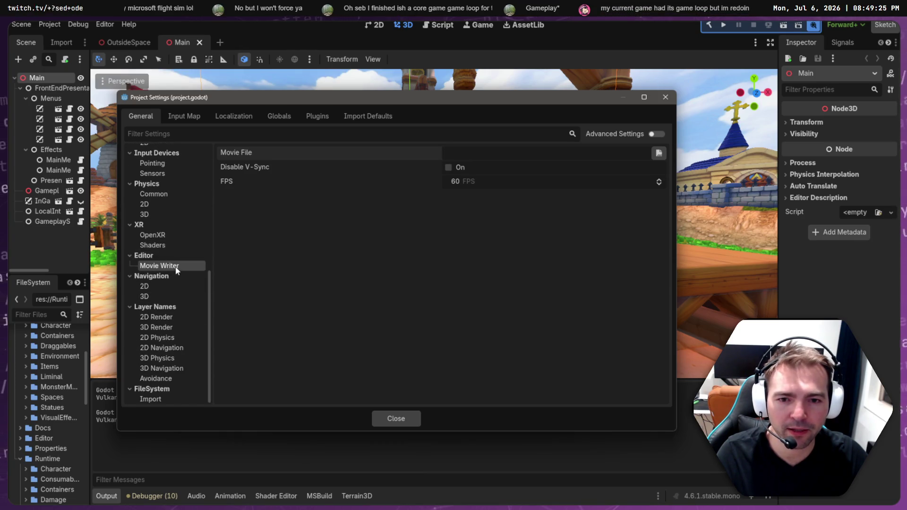
pyautogui.click(659, 152)
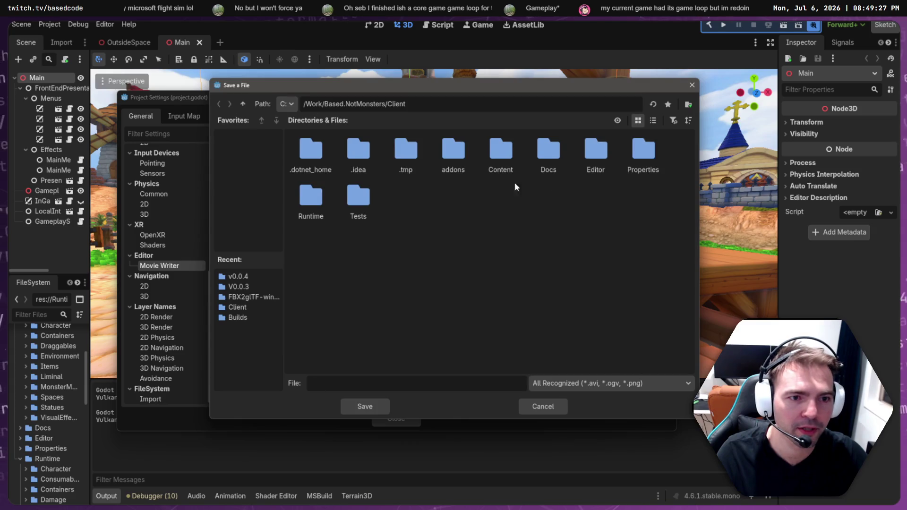
# Browse the save dialog to the Art/Marketing/Screenshots folder
pyautogui.click(242, 104)
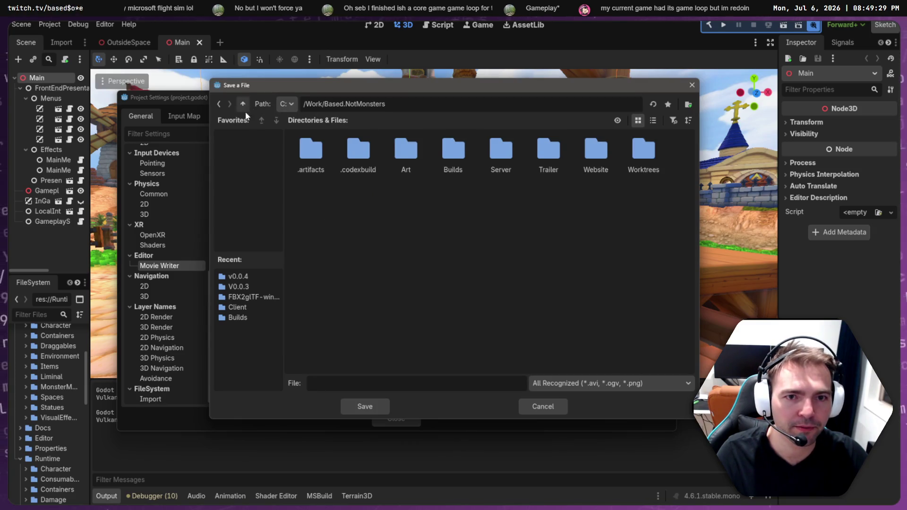
pyautogui.doubleClick(416, 163)
pyautogui.doubleClick(414, 155)
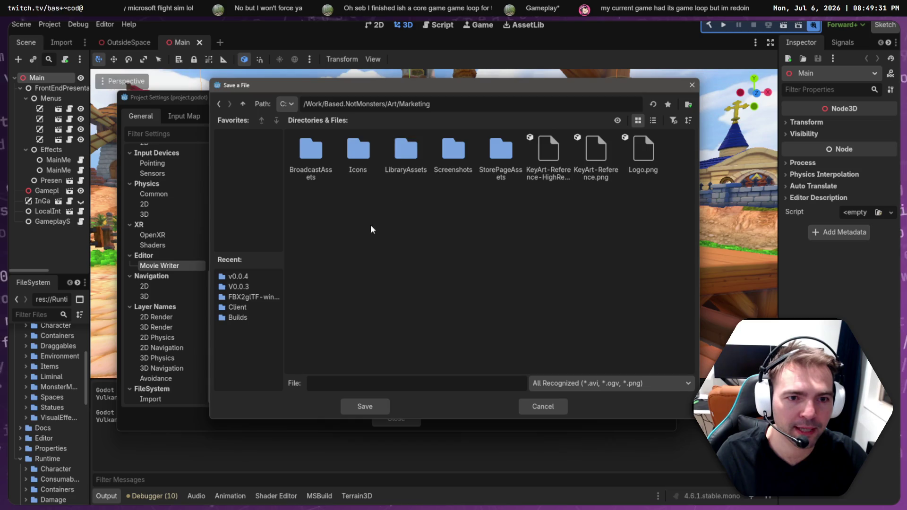
pyautogui.rightClick(386, 243)
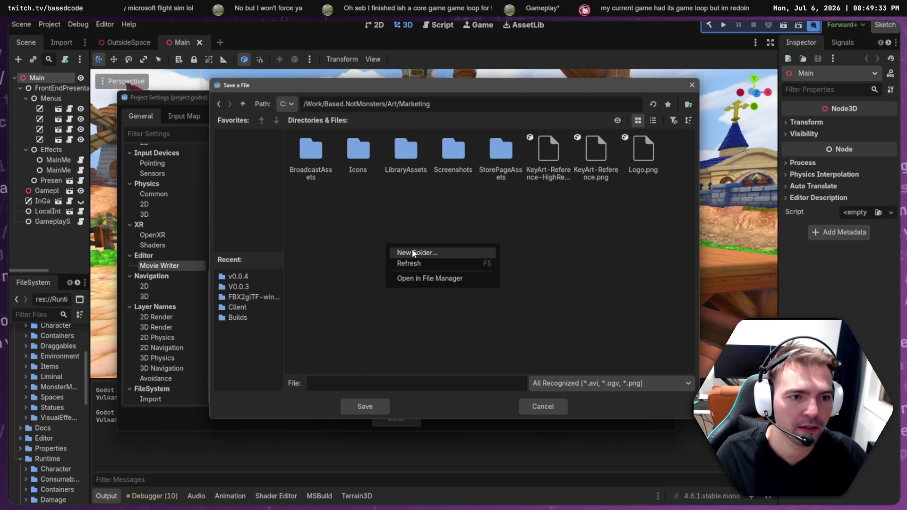
pyautogui.click(451, 157)
pyautogui.doubleClick(451, 152)
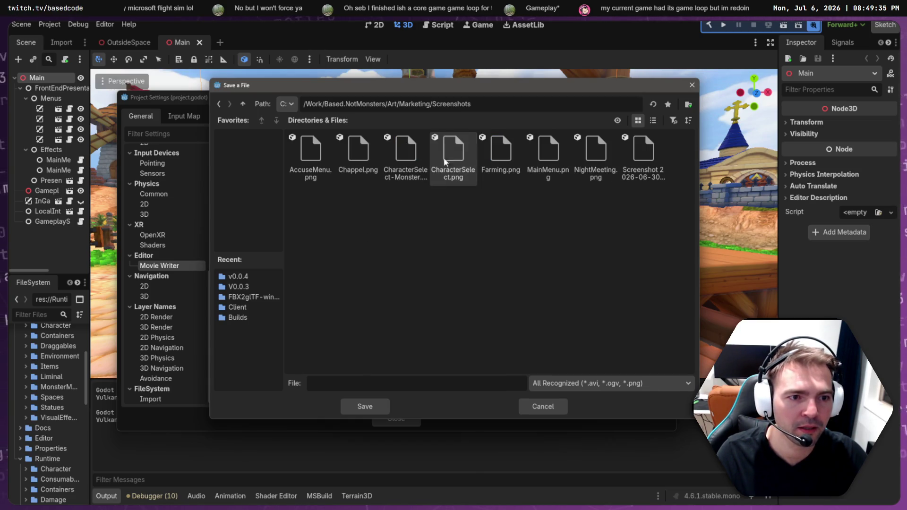
pyautogui.click(416, 383)
# Save the movie file as GameCapture.avi and close Project Settings
pyautogui.write('Mv')
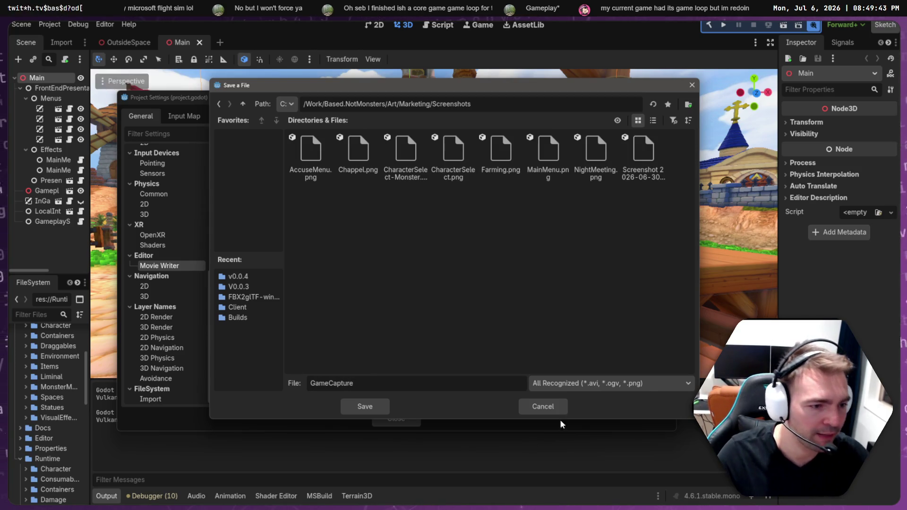
pyautogui.click(584, 383)
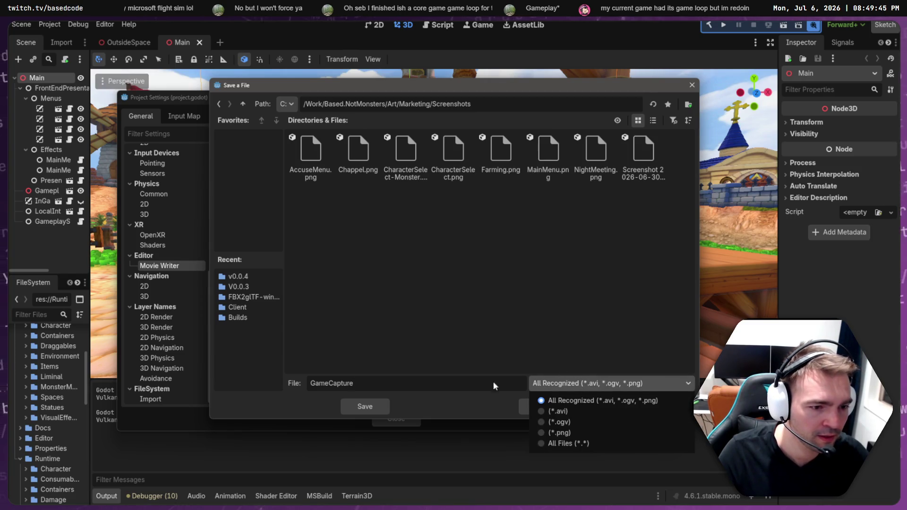
pyautogui.click(450, 412)
pyautogui.click(370, 384)
pyautogui.write('.avi')
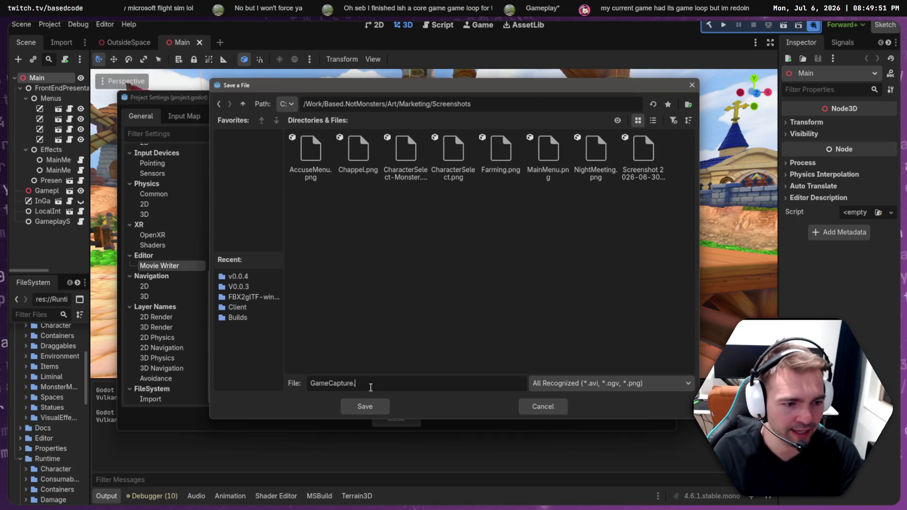
pyautogui.press('Return')
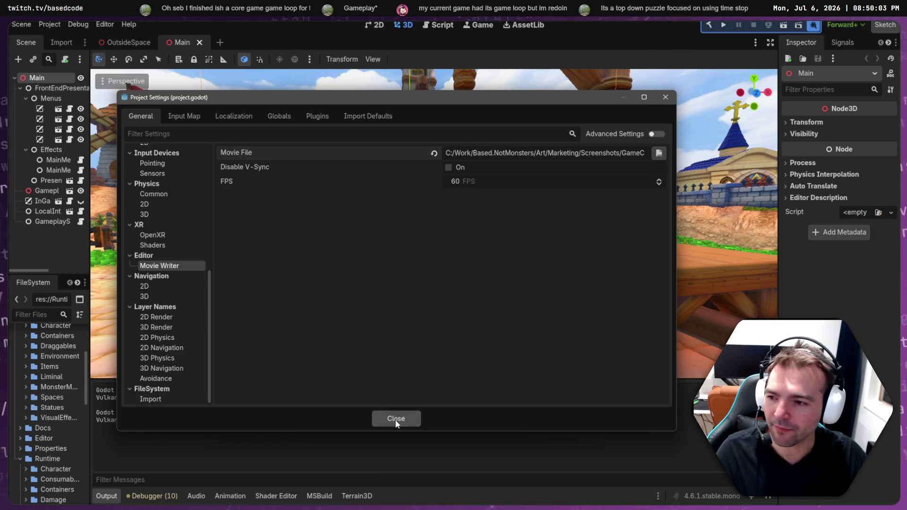
pyautogui.click(394, 419)
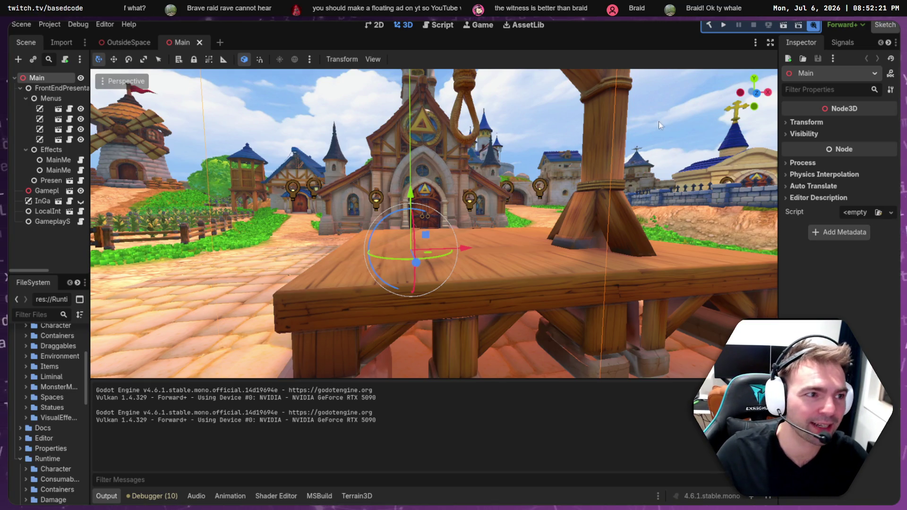
pyautogui.press('F5')
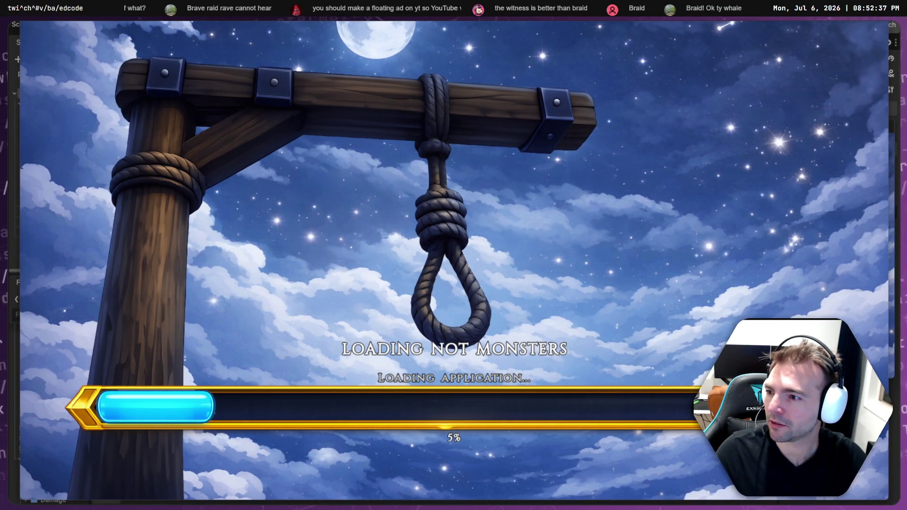
# Open File Explorer with Win+E to check the Screenshots folder while the game loads
pyautogui.press('super+e')
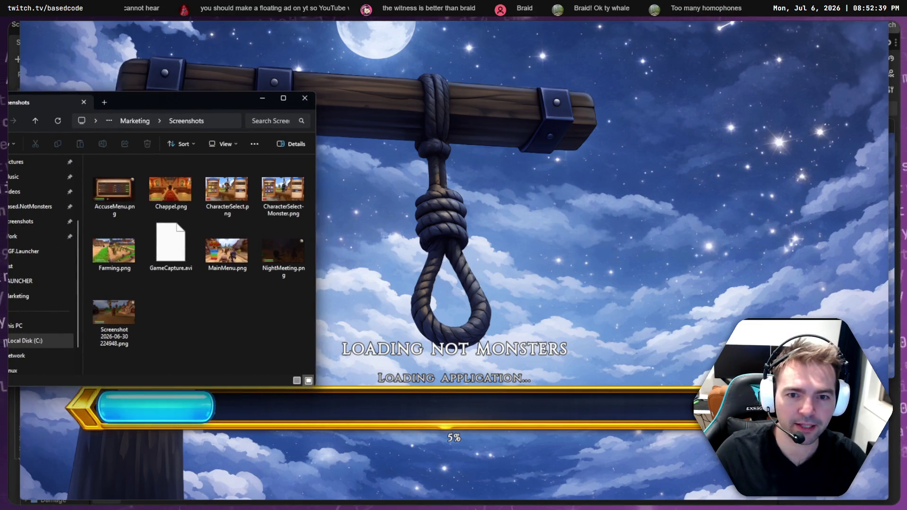
# Move File Explorer aside, select GameCapture.avi, and bring the Not Monsters window to the front
pyautogui.moveTo(180, 97); pyautogui.dragTo(262, 96)
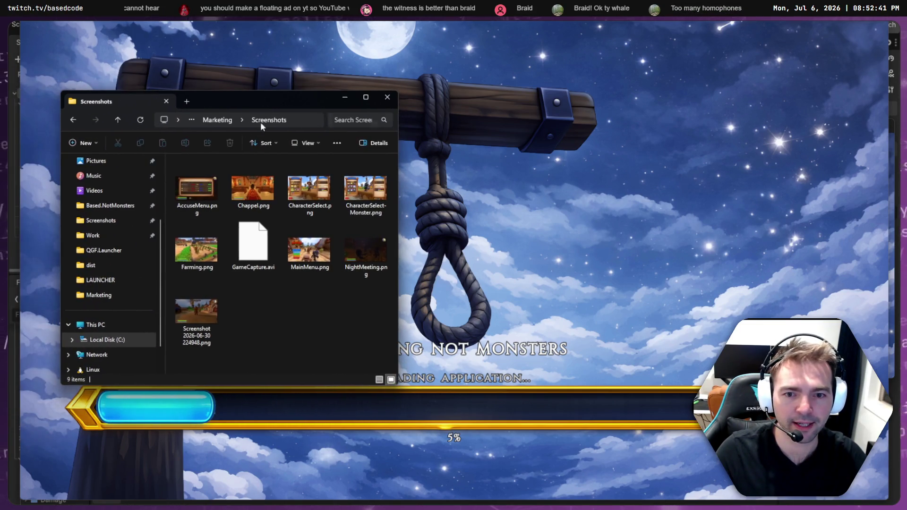
pyautogui.click(253, 250)
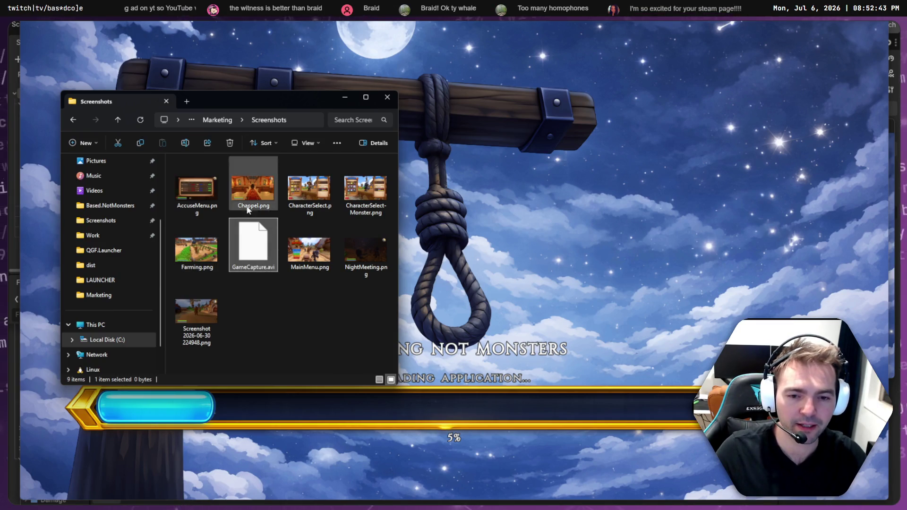
pyautogui.click(594, 262)
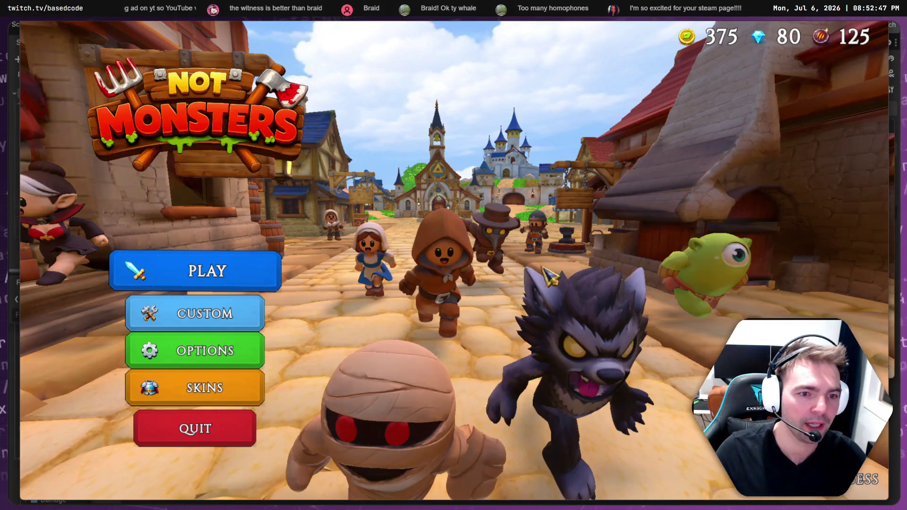
# Open the character skins and preview Doctor, Shepherd, Barbarian, Maiden, Vagabond and Priest
pyautogui.click(236, 389)
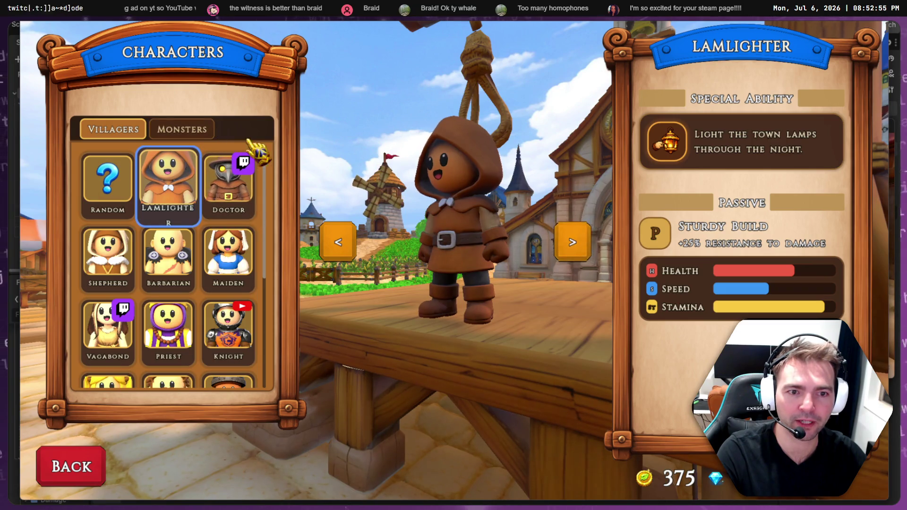
pyautogui.click(583, 250)
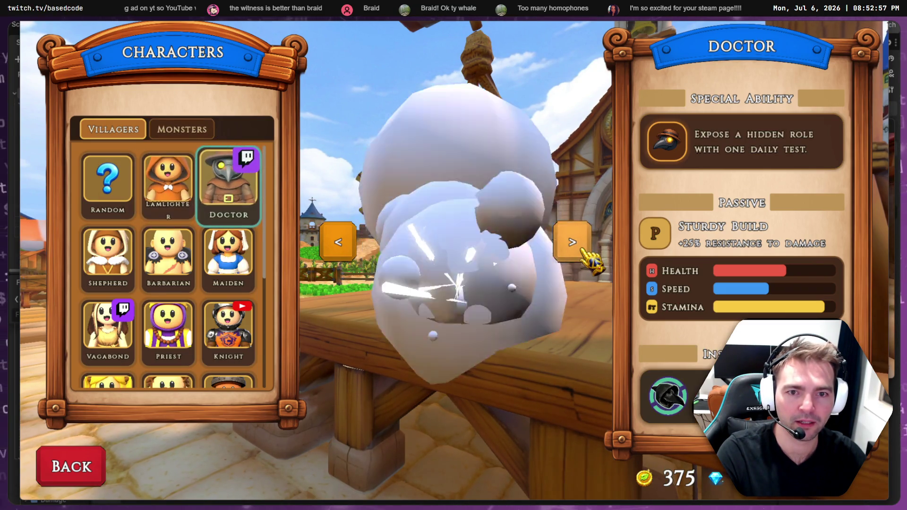
pyautogui.click(584, 250)
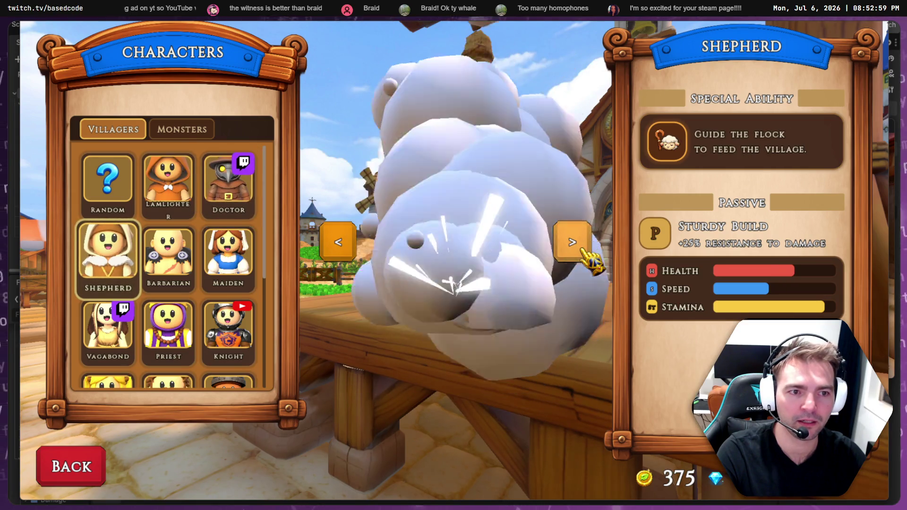
pyautogui.click(583, 249)
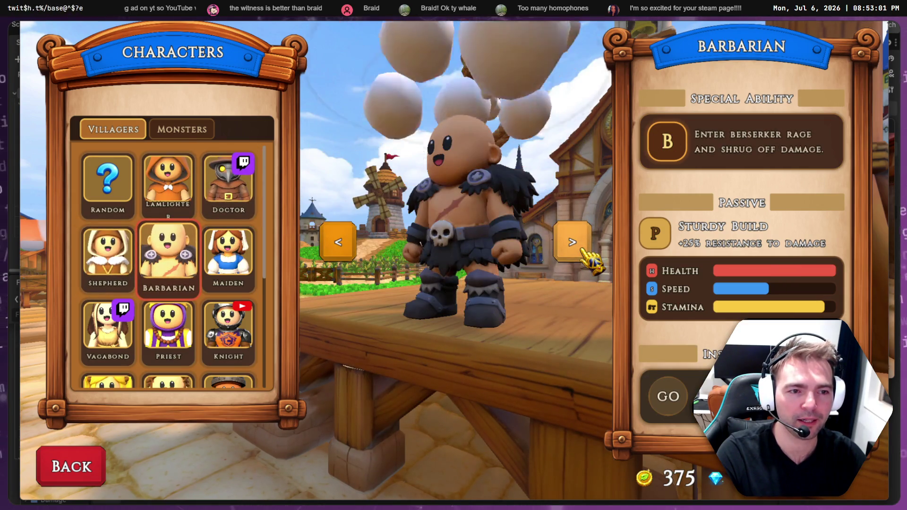
pyautogui.click(583, 250)
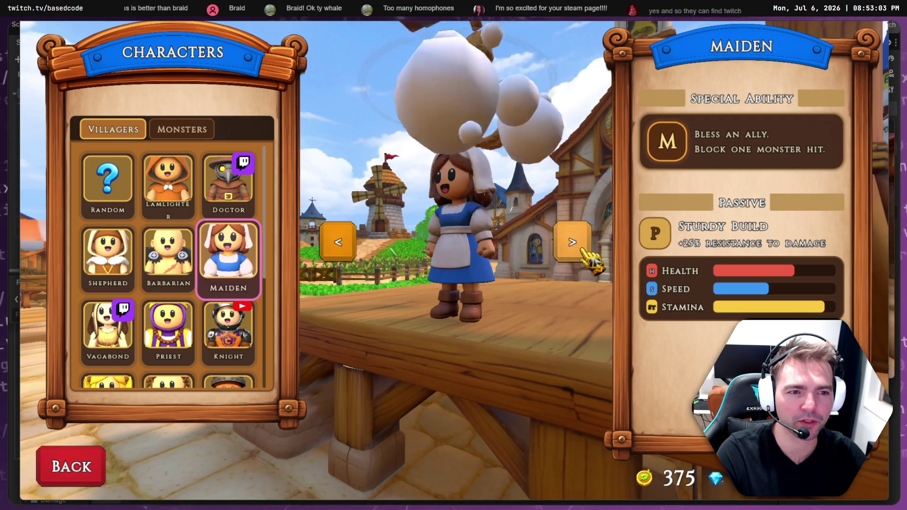
pyautogui.click(584, 250)
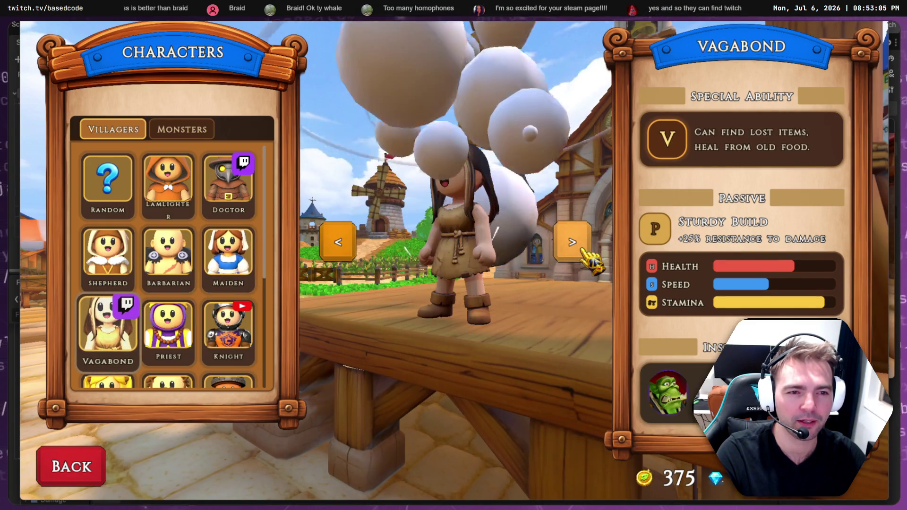
pyautogui.click(583, 251)
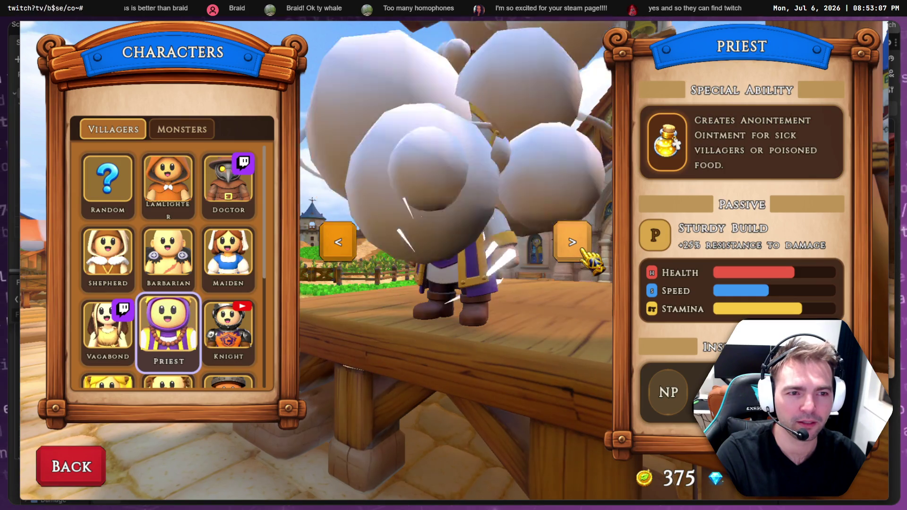
# Page villagers Knight through King back to Lamlighter, then leave fullscreen
pyautogui.click(584, 251)
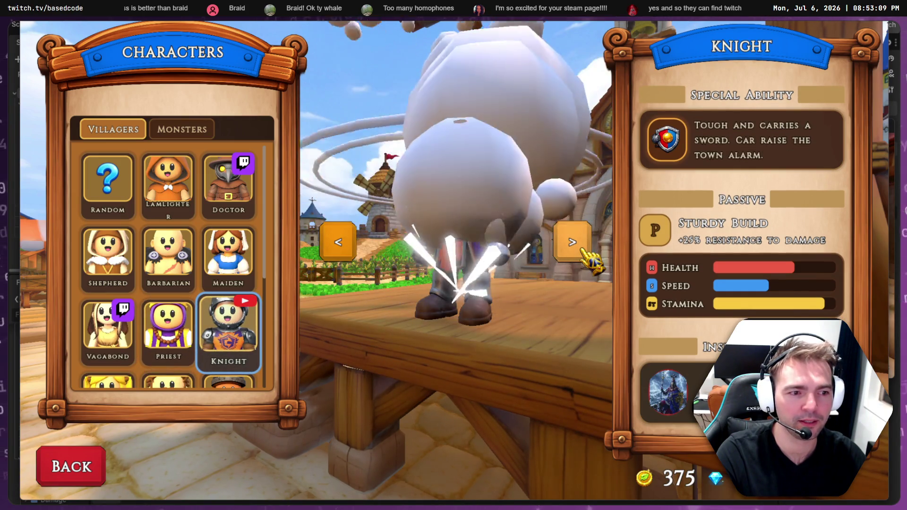
pyautogui.click(583, 250)
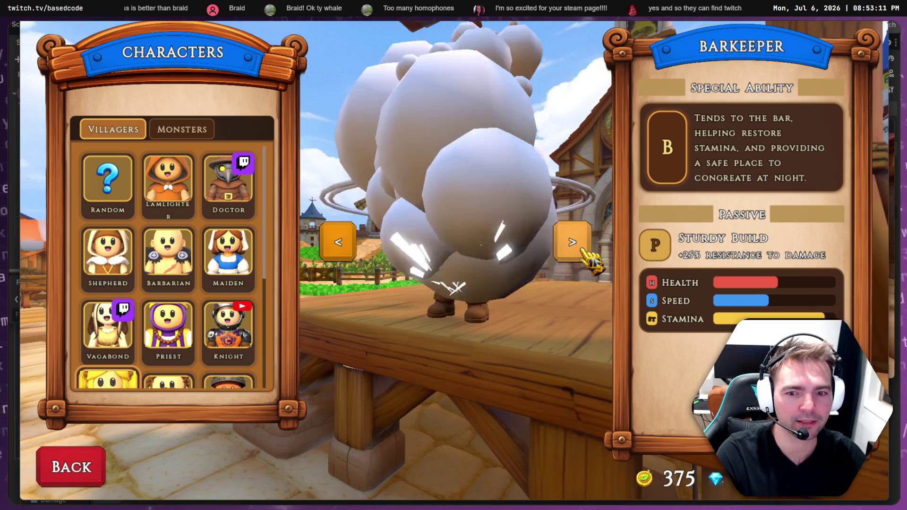
pyautogui.click(583, 251)
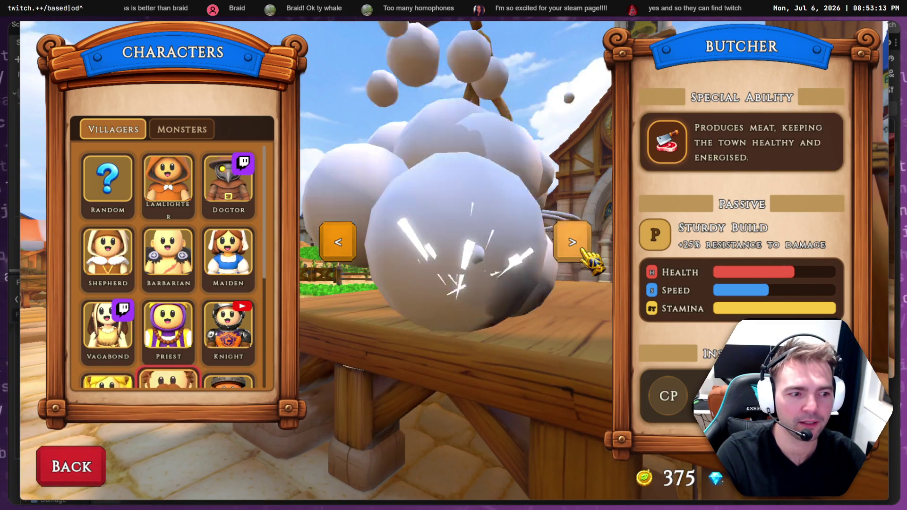
pyautogui.click(584, 250)
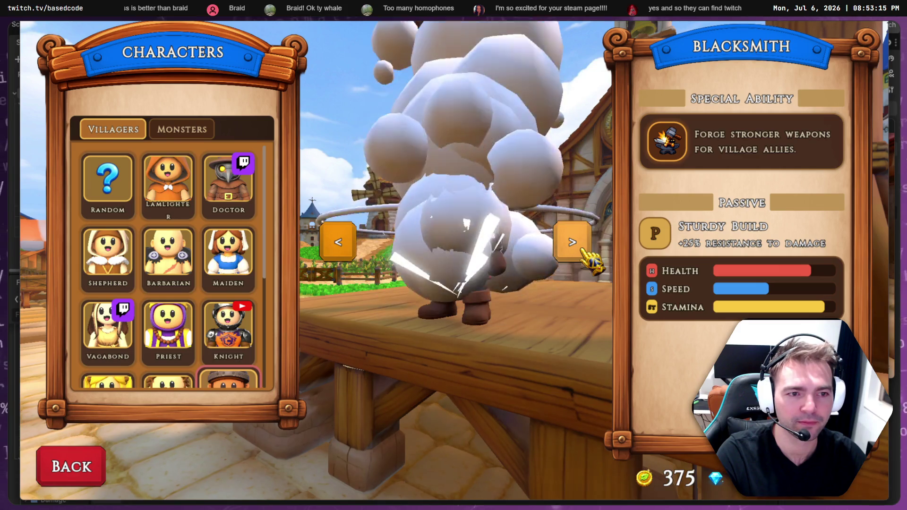
pyautogui.click(584, 250)
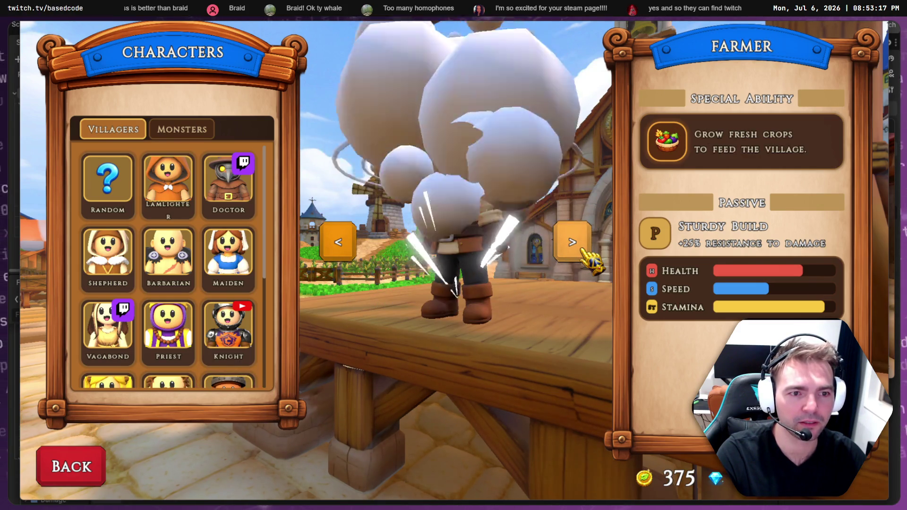
pyautogui.click(583, 251)
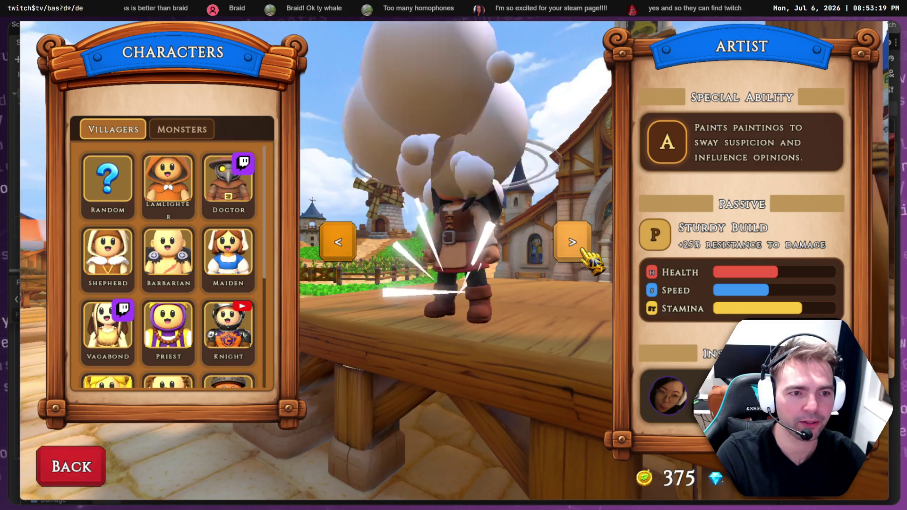
pyautogui.click(584, 251)
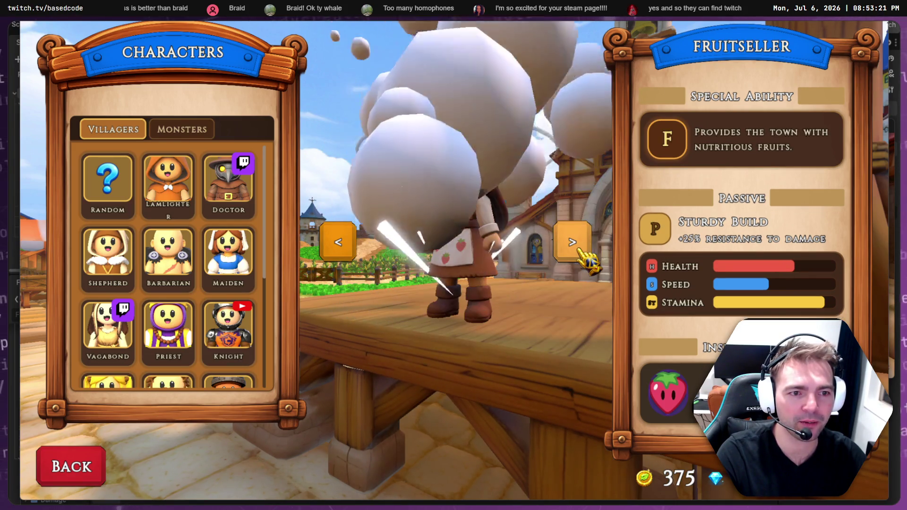
pyautogui.click(584, 250)
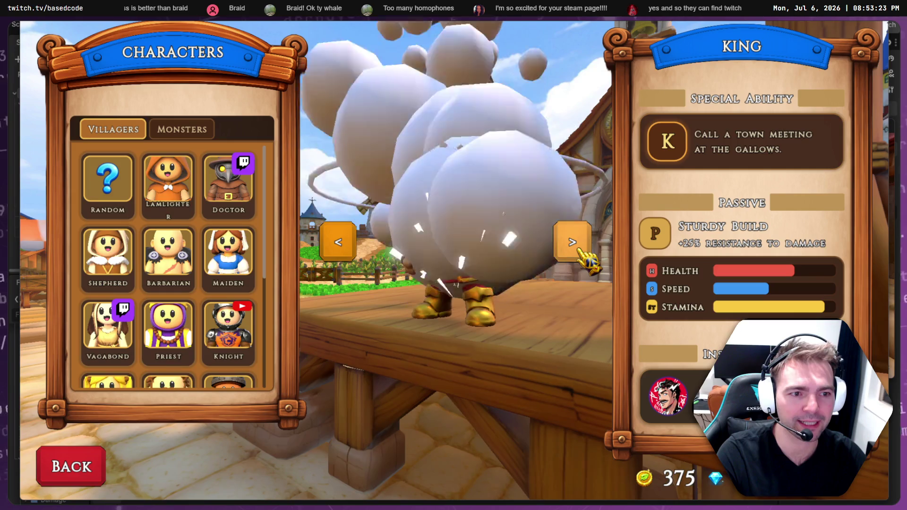
pyautogui.click(584, 251)
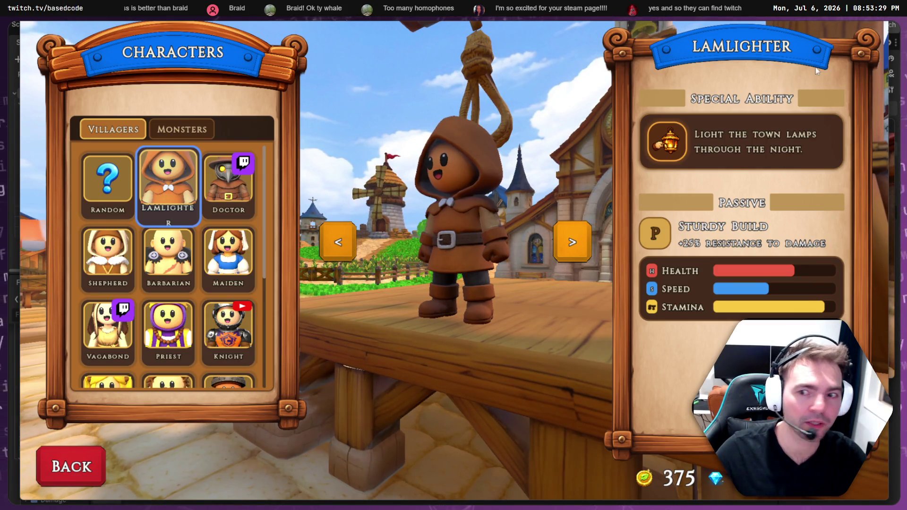
pyautogui.press('F11')
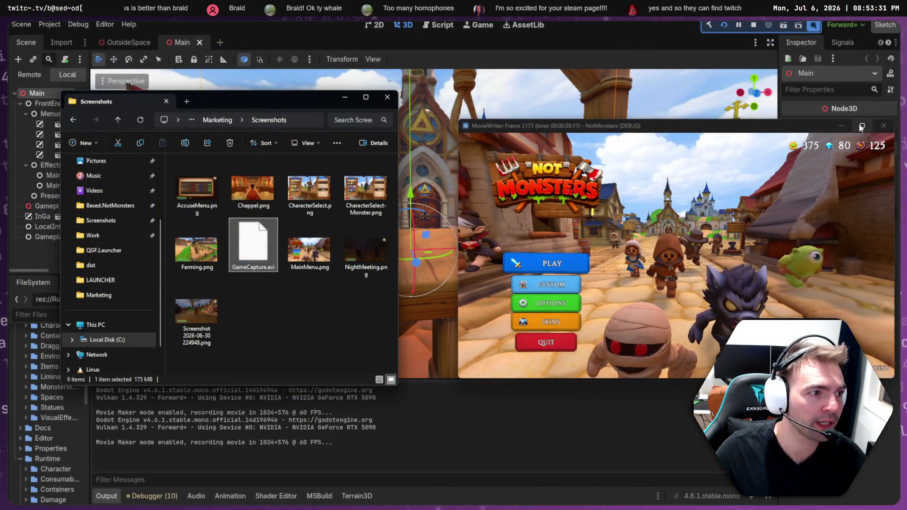
# Close the running Not Monsters game window
pyautogui.click(620, 128)
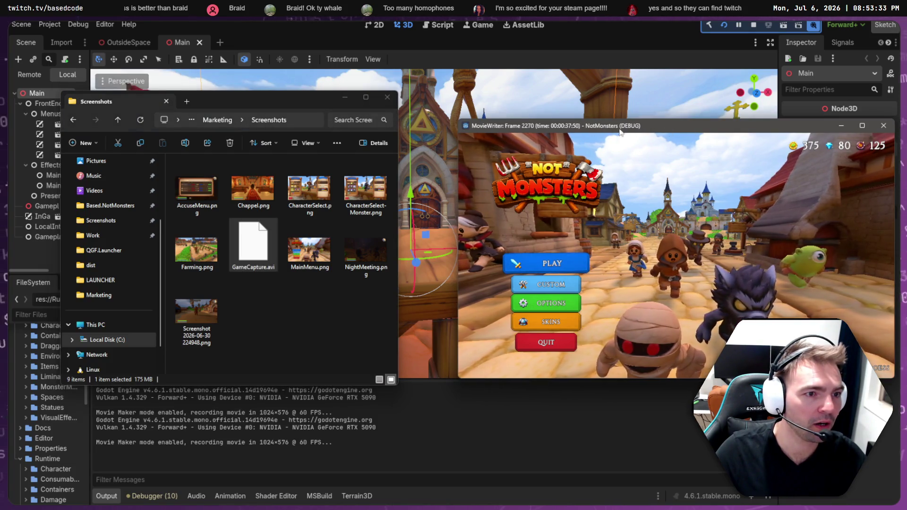
pyautogui.click(877, 125)
pyautogui.click(273, 334)
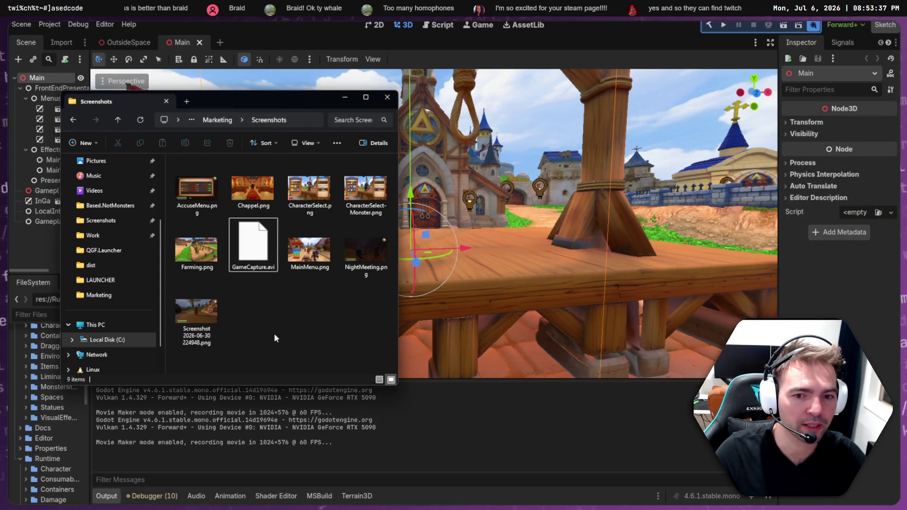
# Play back GameCapture.avi from Screenshots in a video player, then close it
pyautogui.click(261, 271)
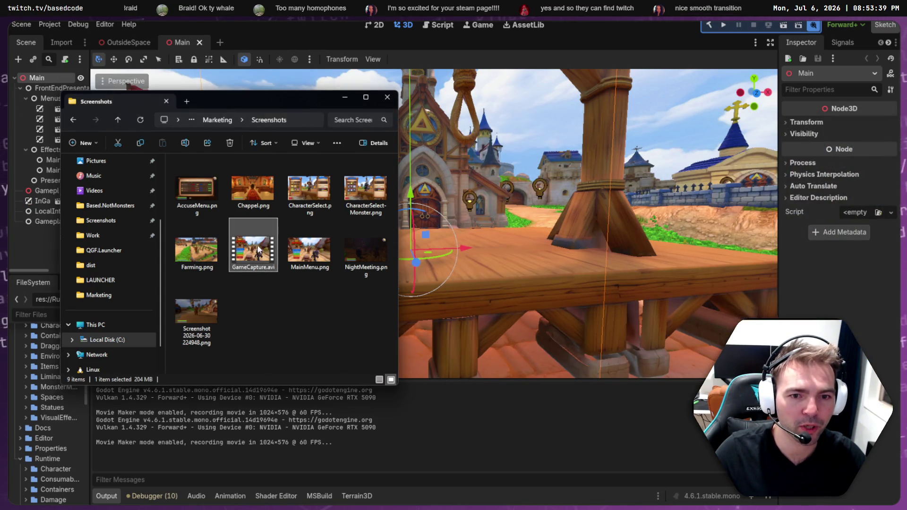
pyautogui.doubleClick(258, 249)
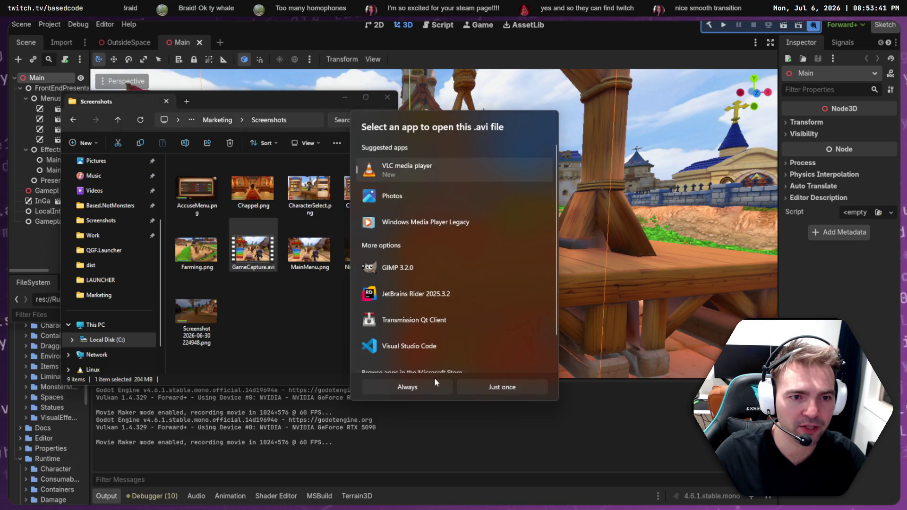
pyautogui.click(520, 392)
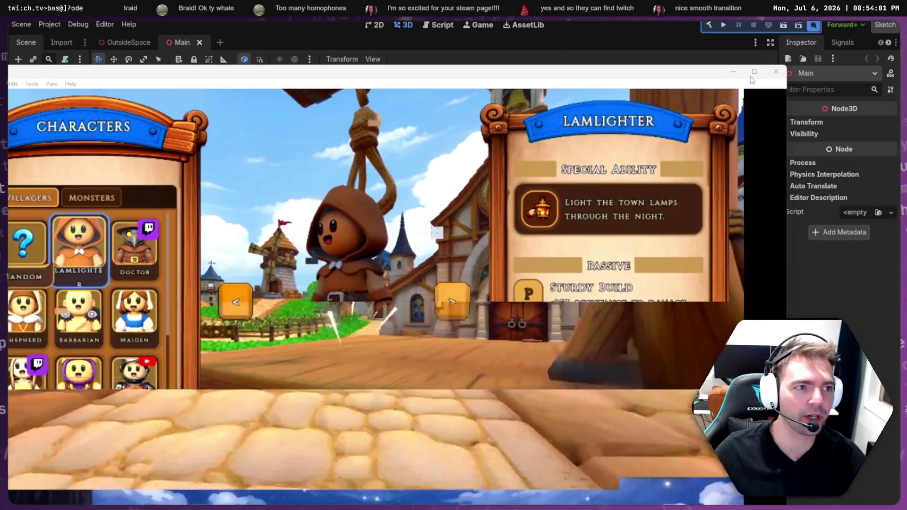
pyautogui.hotkey('alt', 'F4')
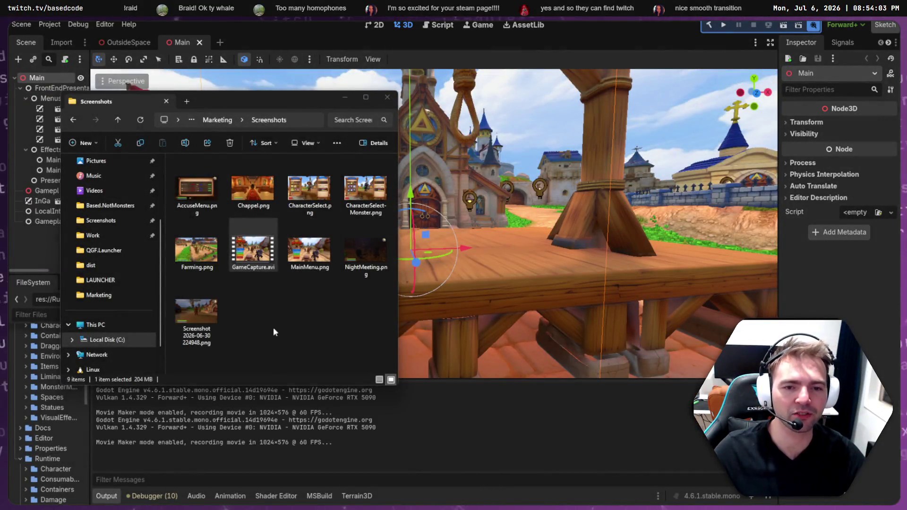
pyautogui.click(249, 250)
# Delete GameCapture.avi and turn off Enable Multiple Instances in Customize Run Instances
pyautogui.press('Delete')
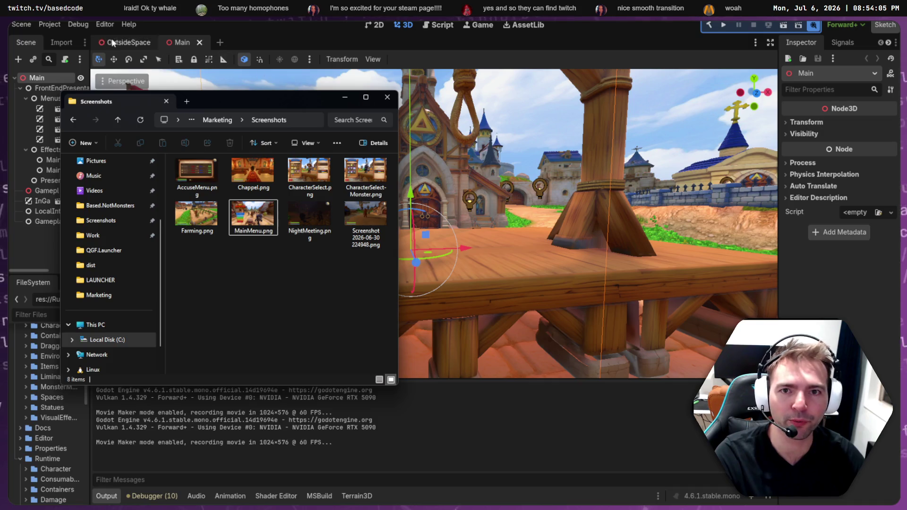
pyautogui.click(88, 24)
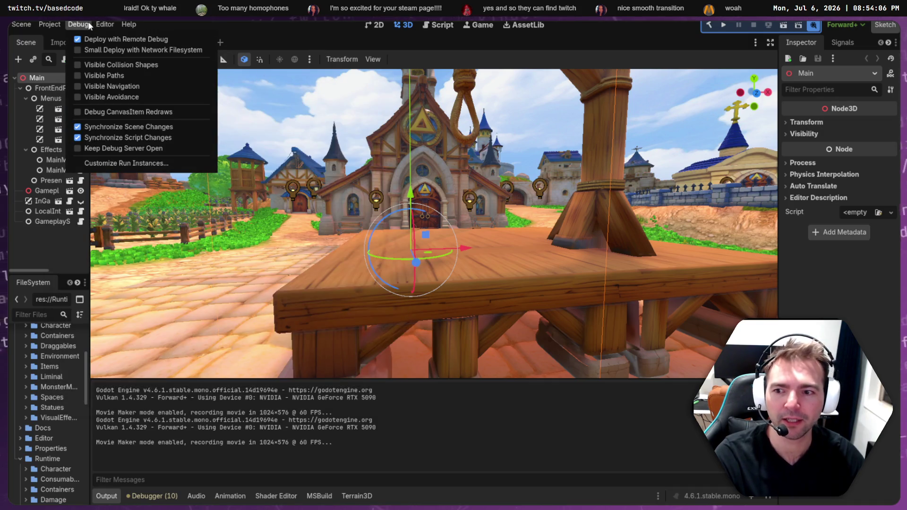
pyautogui.click(96, 165)
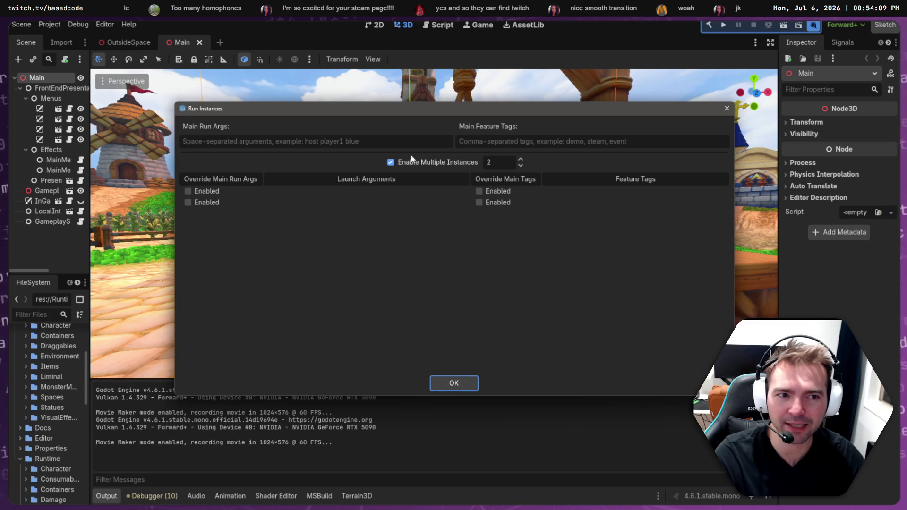
pyautogui.click(390, 163)
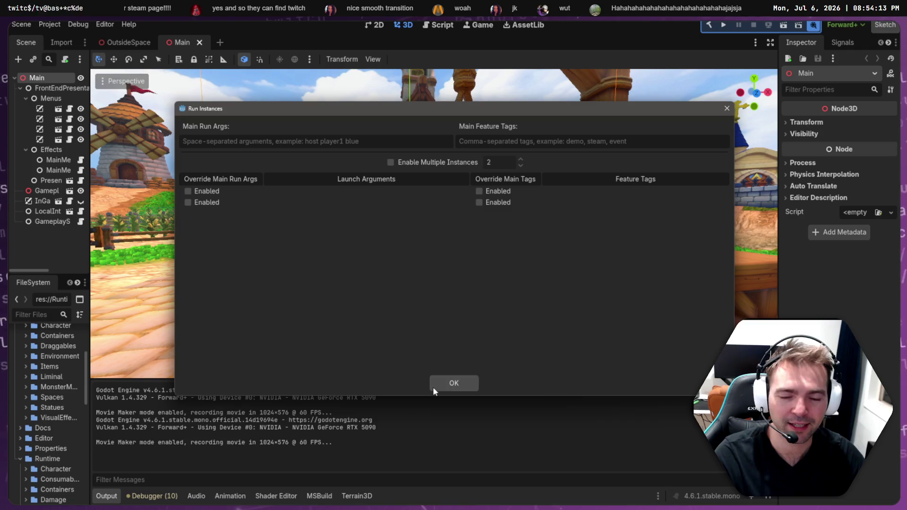
pyautogui.click(449, 384)
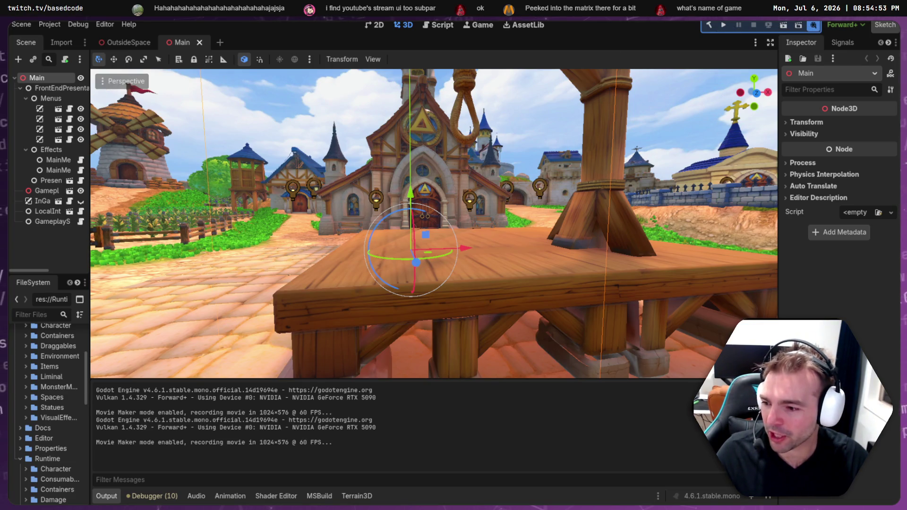
pyautogui.hotkey('alt', 'Tab')
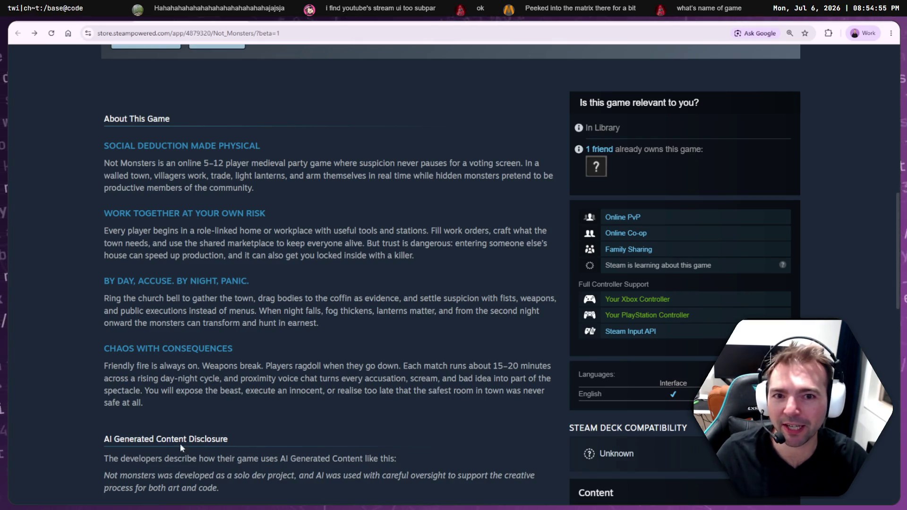
# Scroll through About This Game and select the 'Viewing store in BETA mode' notice
pyautogui.scroll(8, 284, 401)
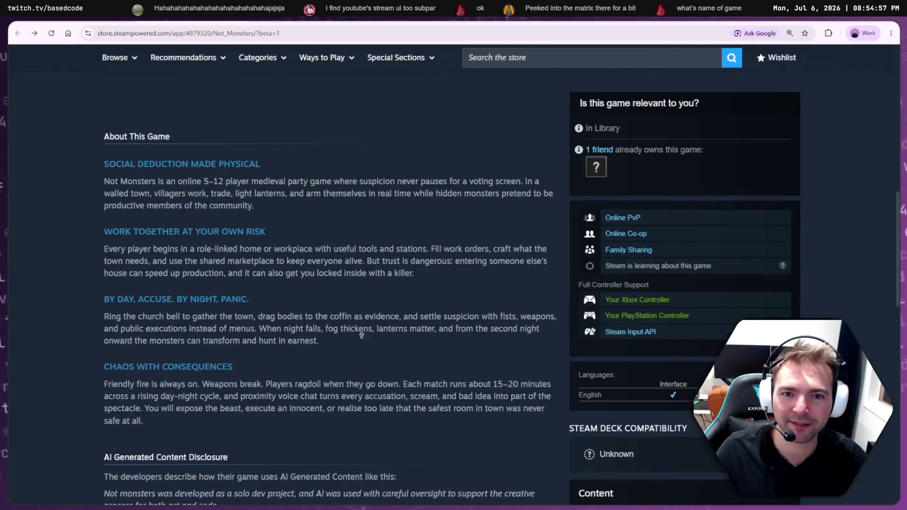
pyautogui.scroll(4, 371, 291)
pyautogui.scroll(-1, 371, 324)
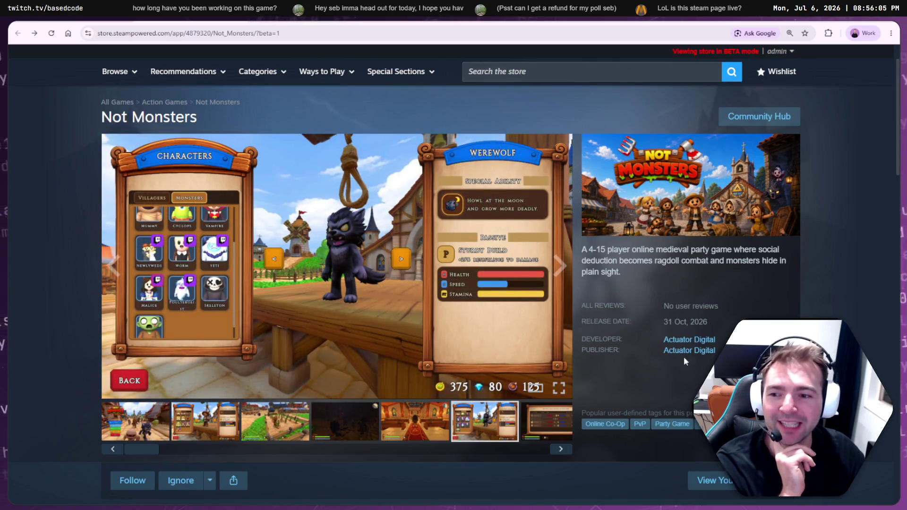
pyautogui.moveTo(762, 52); pyautogui.dragTo(712, 55)
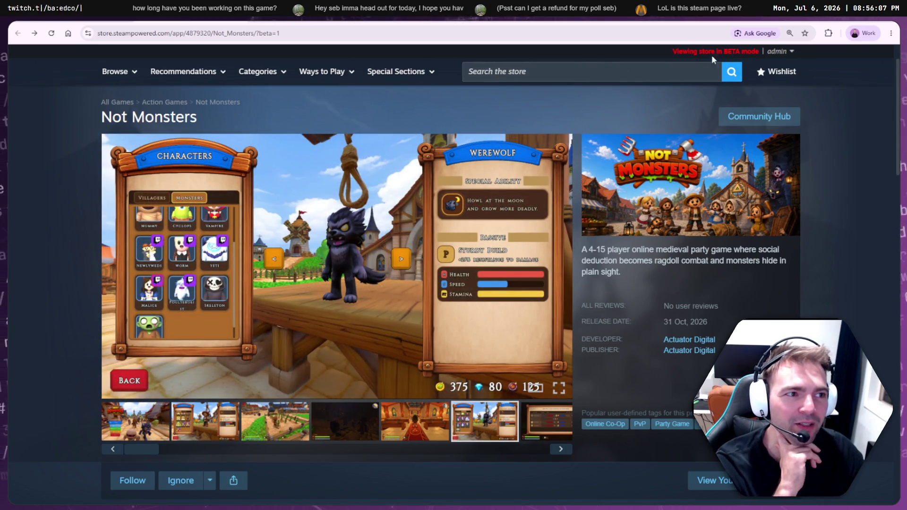
pyautogui.scroll(1, 711, 55)
pyautogui.moveTo(716, 99)
pyautogui.mouseDown()
pyautogui.moveTo(672, 98)
pyautogui.moveTo(661, 66)
pyautogui.moveTo(670, 97)
pyautogui.moveTo(759, 98)
pyautogui.mouseUp()
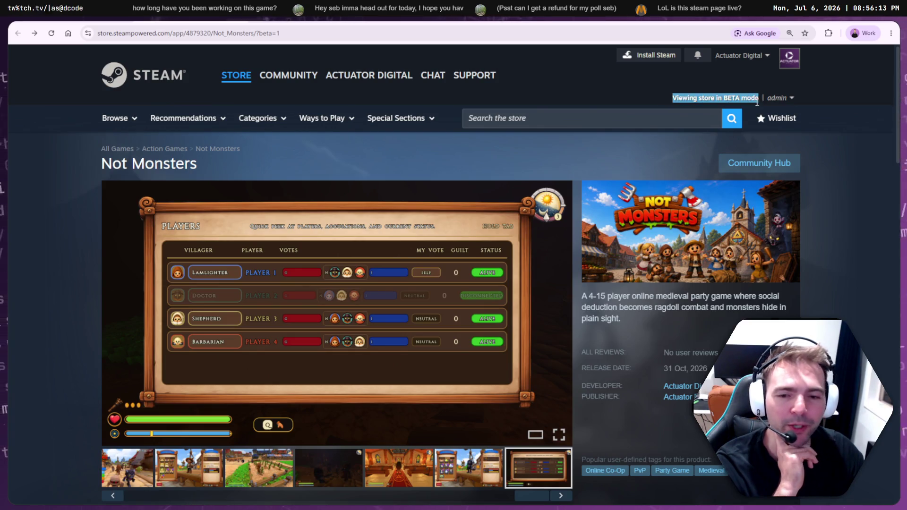
pyautogui.scroll(-4, 778, 227)
pyautogui.scroll(3, 778, 228)
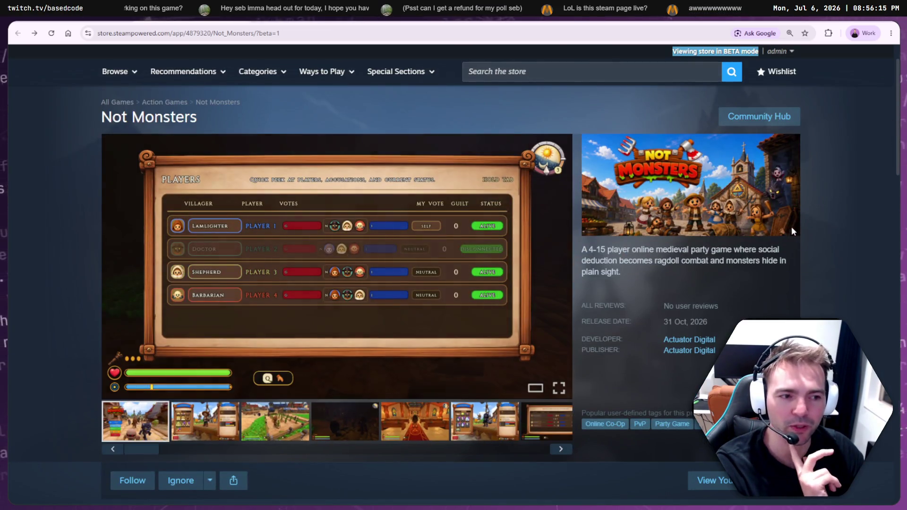
pyautogui.scroll(-1, 793, 226)
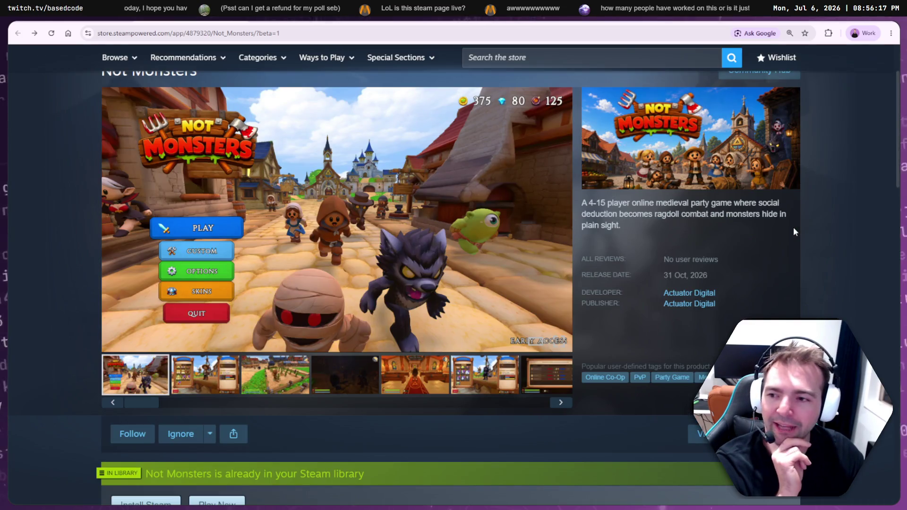
# Add the Social Deduction tag to Not Monsters and close the tag editor
pyautogui.click(767, 377)
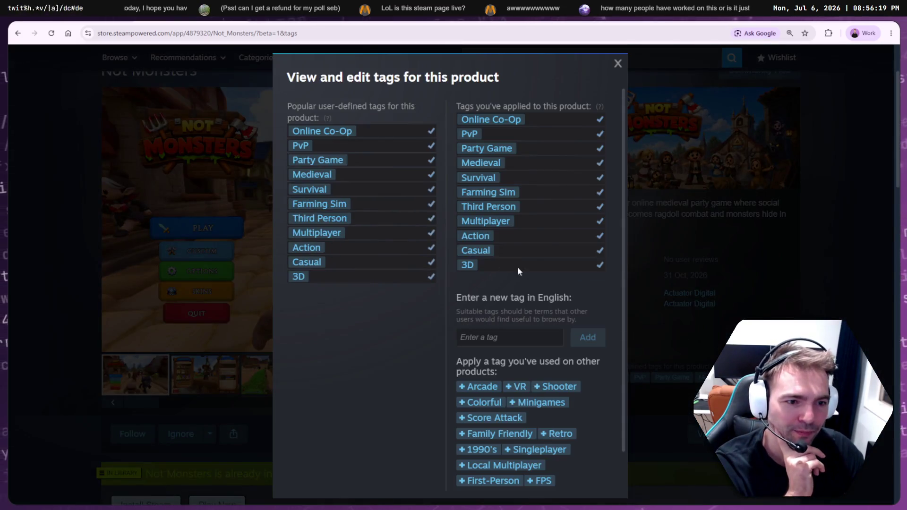
pyautogui.click(494, 337)
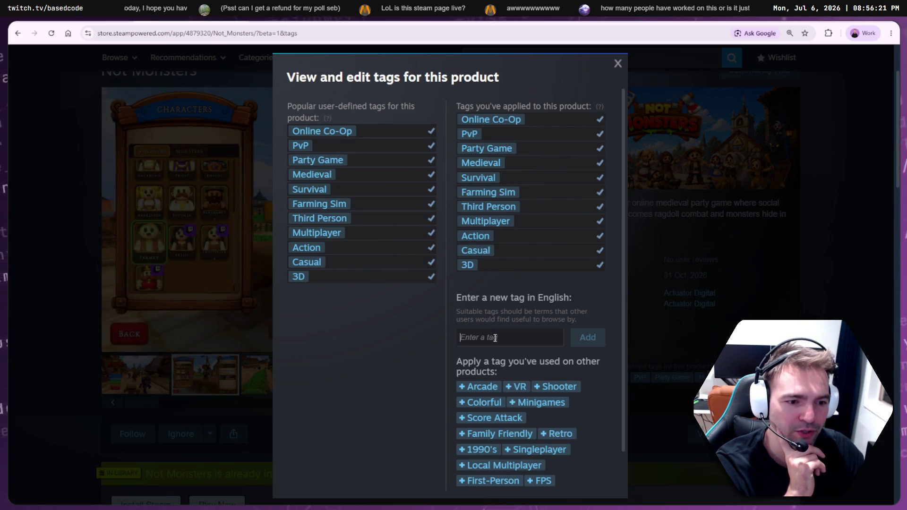
pyautogui.write('Soc')
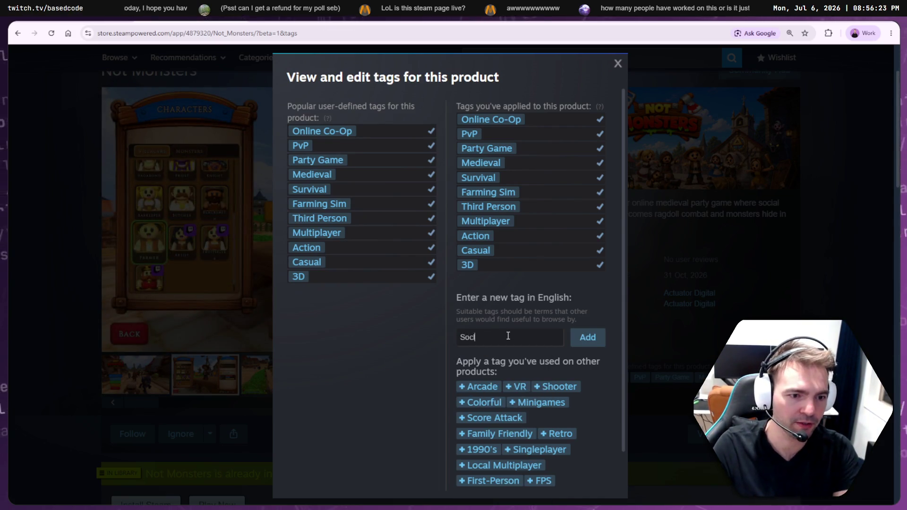
pyautogui.write('Social')
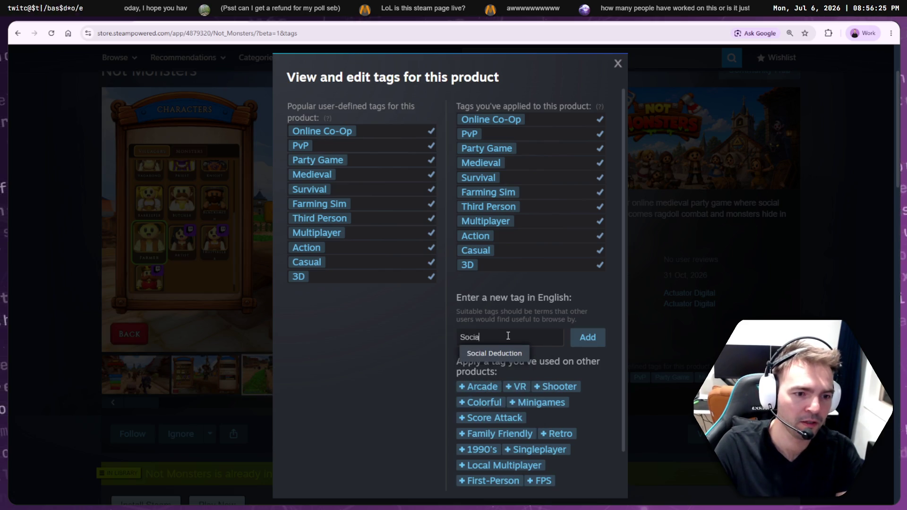
pyautogui.click(575, 338)
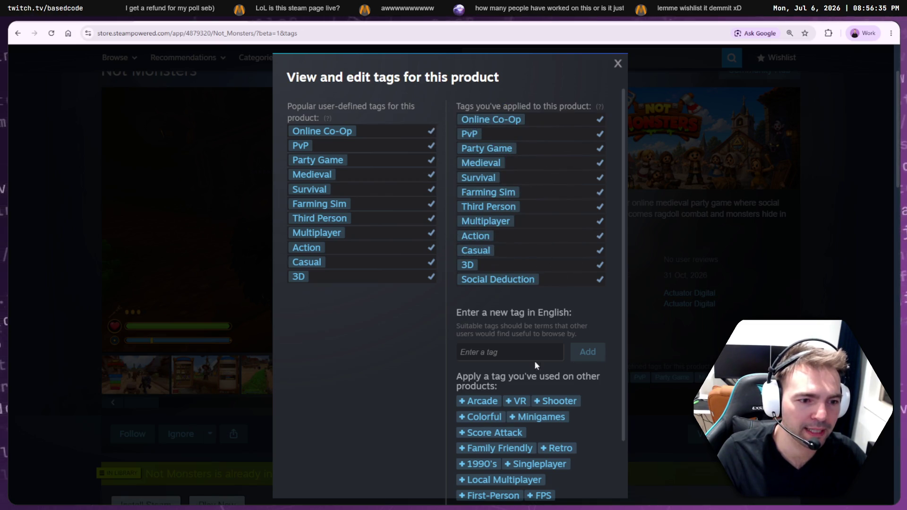
pyautogui.click(656, 359)
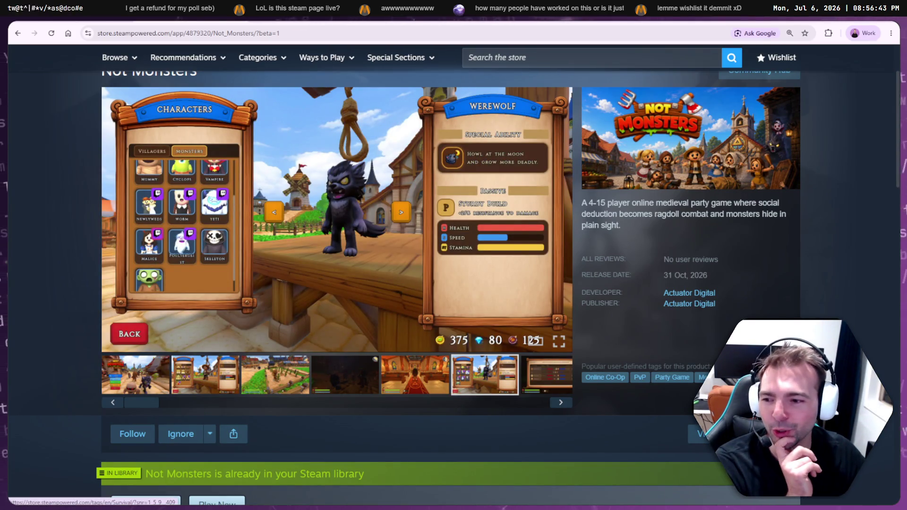
pyautogui.moveTo(195, 322)
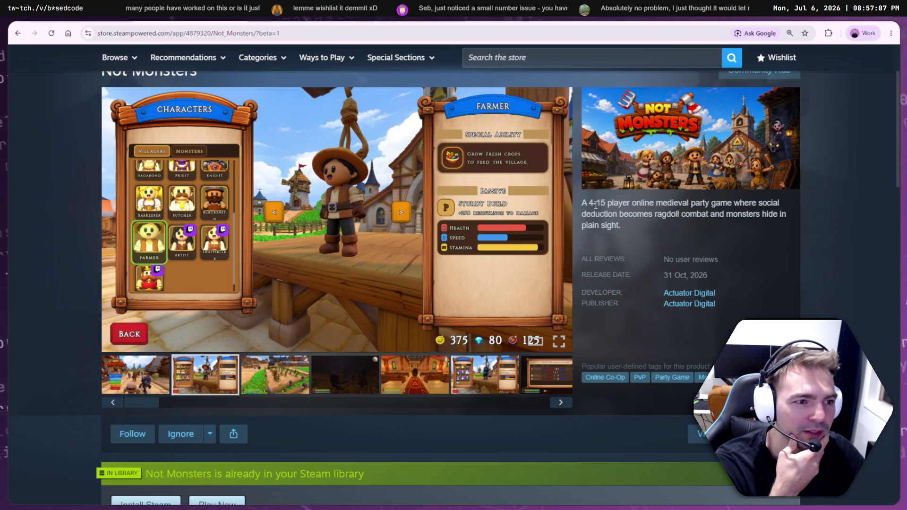
pyautogui.moveTo(591, 204); pyautogui.dragTo(609, 207)
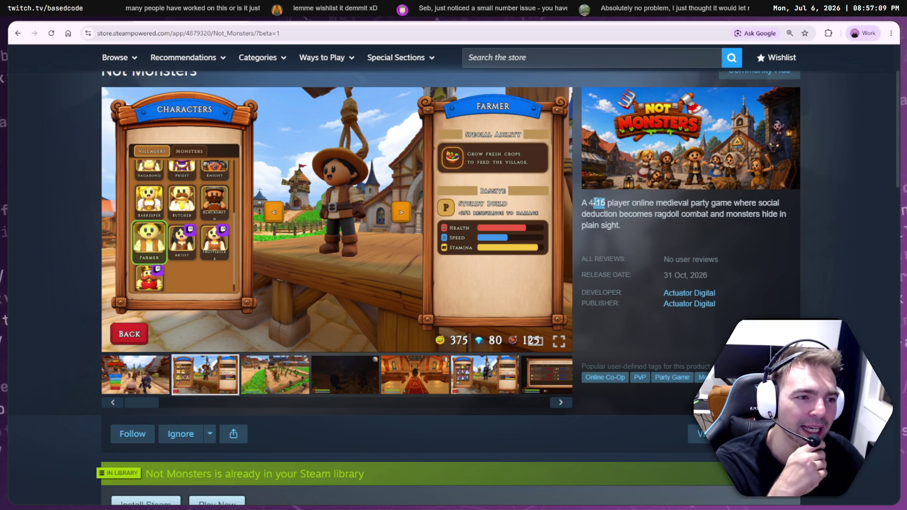
pyautogui.scroll(-8, 604, 217)
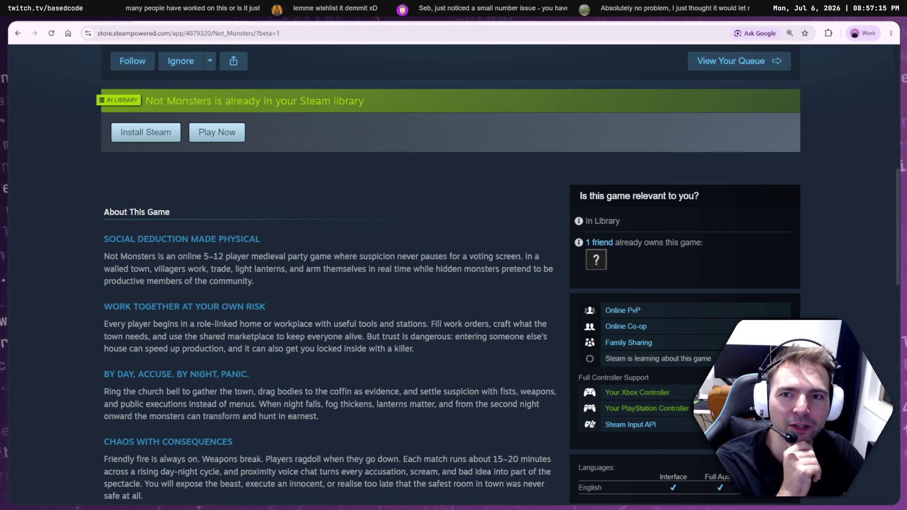
# Correct the Steamworks description to 'online 4–12 player', save, and check the store page
pyautogui.hotkey('ctrl', 'Tab')
pyautogui.scroll(-15, 314, 307)
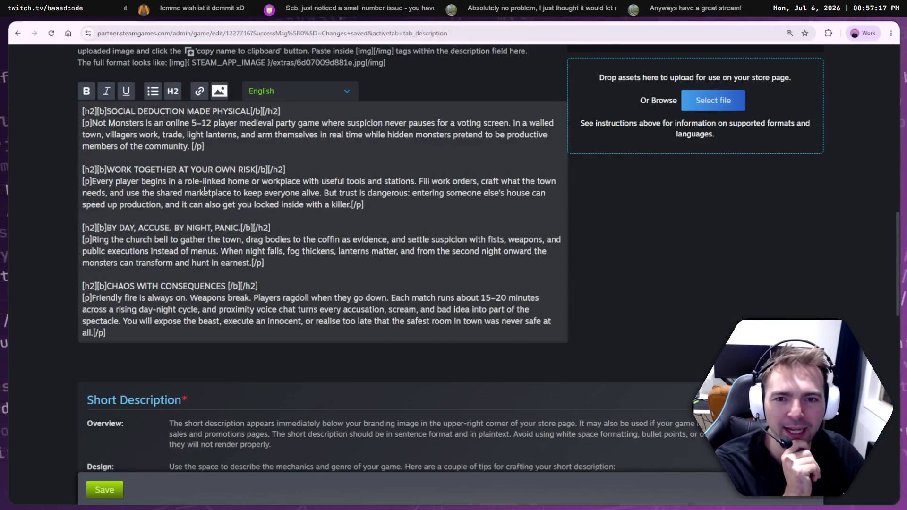
pyautogui.click(194, 123)
pyautogui.press('BackSpace')
pyautogui.press('BackSpace')
pyautogui.write('4')
pyautogui.press('Left')
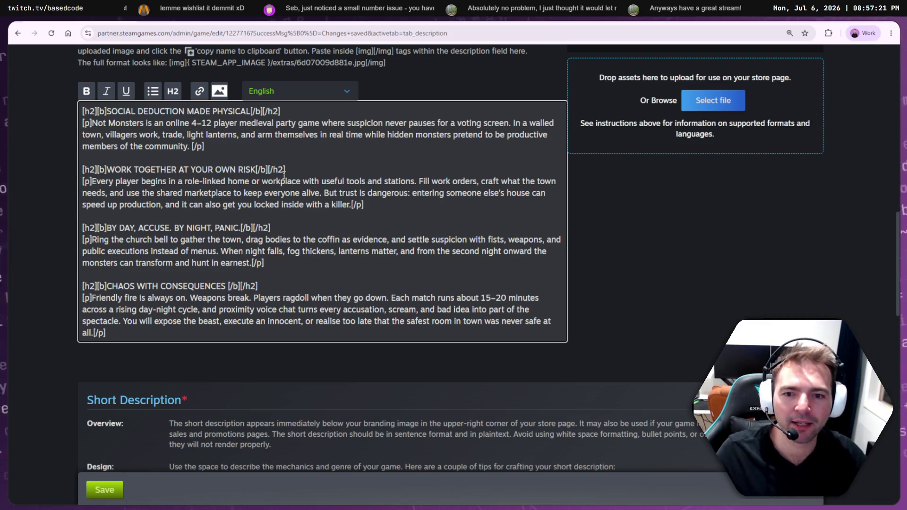
pyautogui.click(104, 490)
pyautogui.click(194, 24)
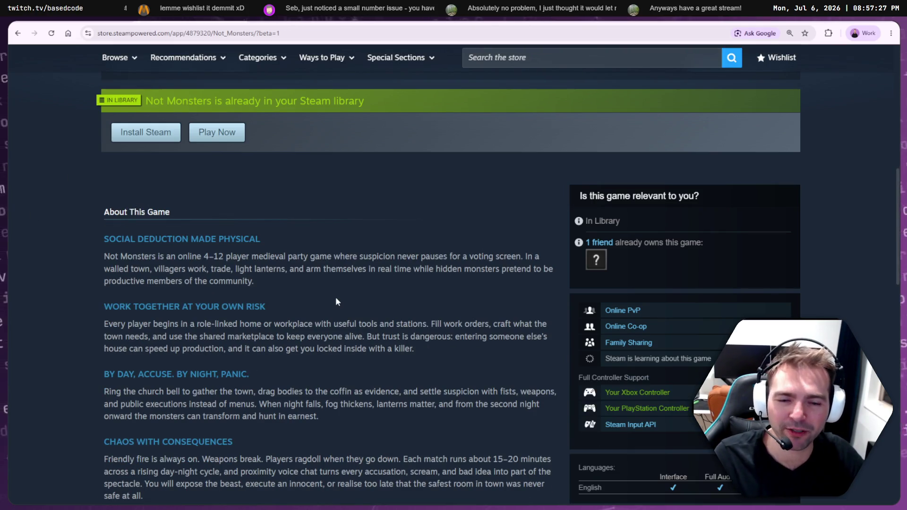
pyautogui.scroll(8, 377, 306)
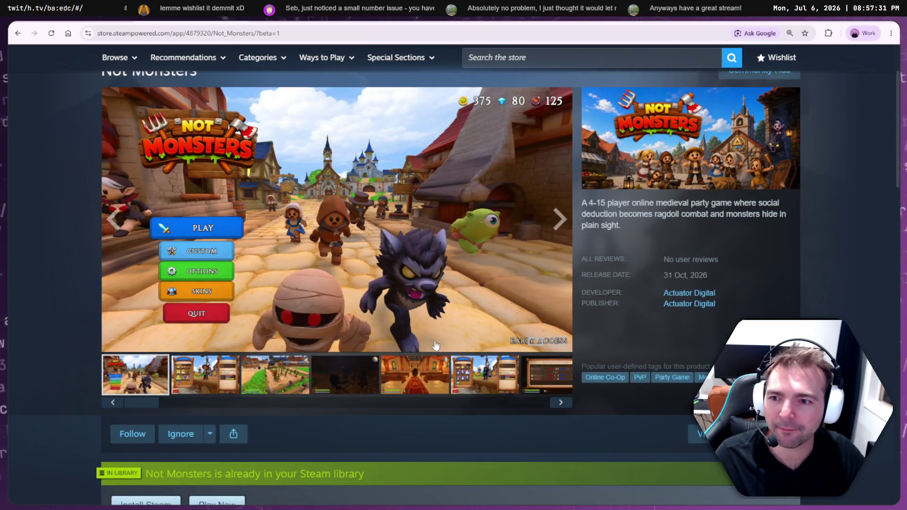
# Show the second screenshot, the Characters screen featuring the Farmer, in the media viewer
pyautogui.scroll(-1, 436, 345)
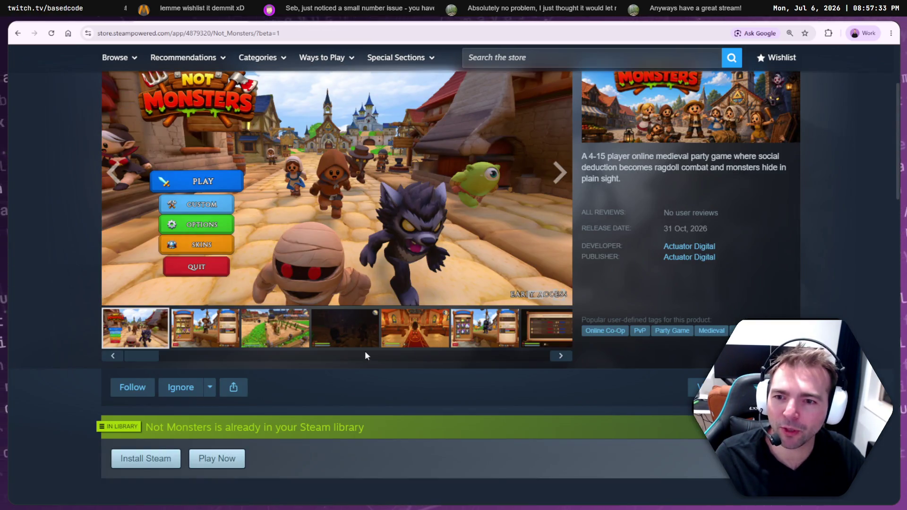
pyautogui.scroll(-1, 316, 362)
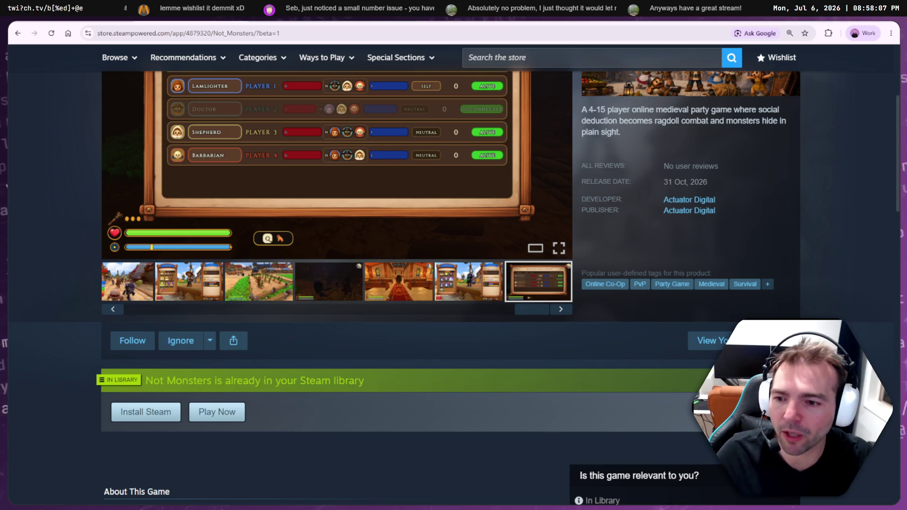
pyautogui.scroll(4, 423, 235)
pyautogui.scroll(-1, 176, 470)
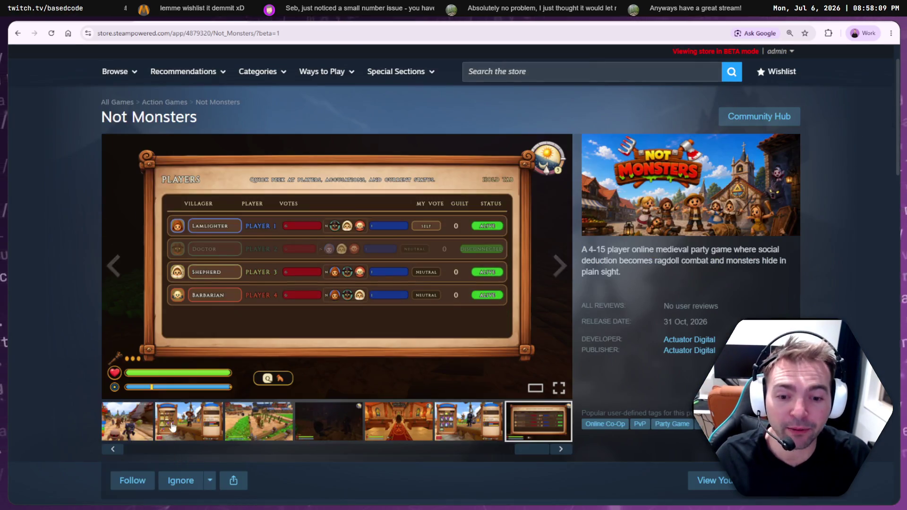
pyautogui.click(188, 427)
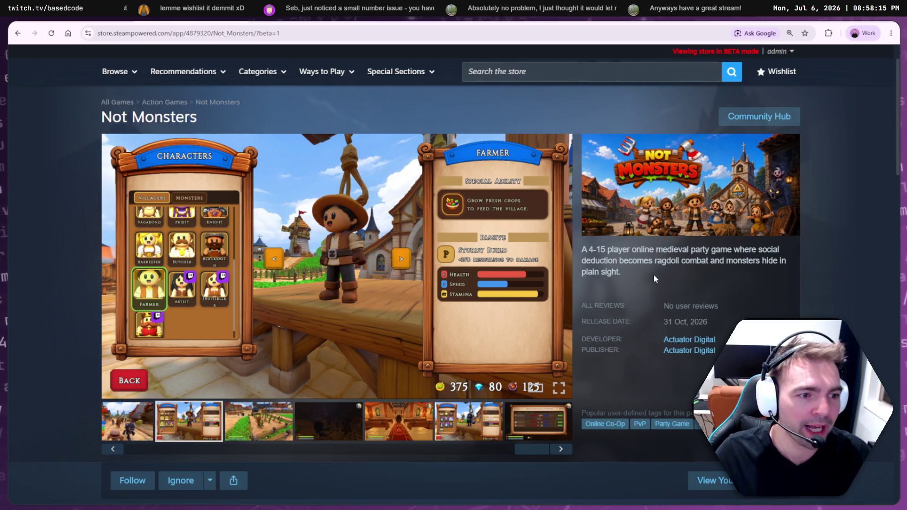
pyautogui.hotkey('ctrl', 'Tab')
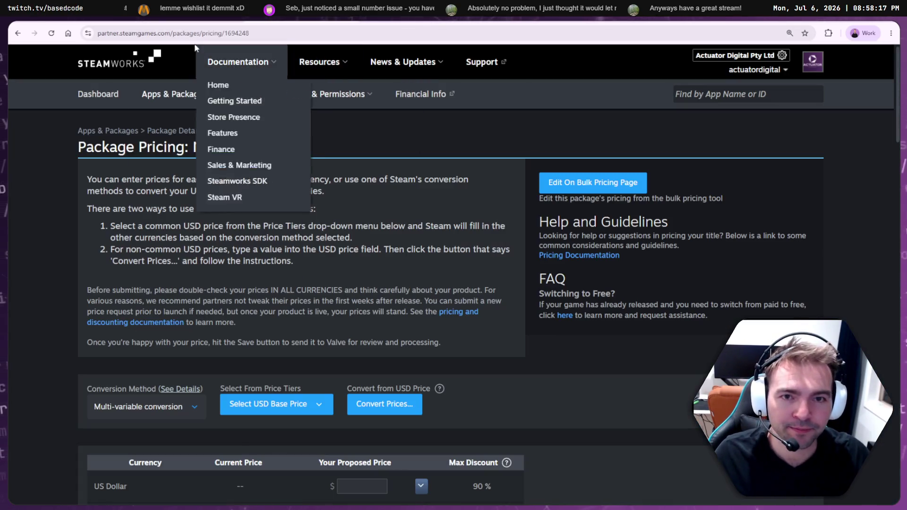
# Look over the Steamworks description text again, then return to the Godot editor
pyautogui.hotkey('ctrl', 'shift', 'Tab')
pyautogui.hotkey('ctrl', 'shift', 'Tab')
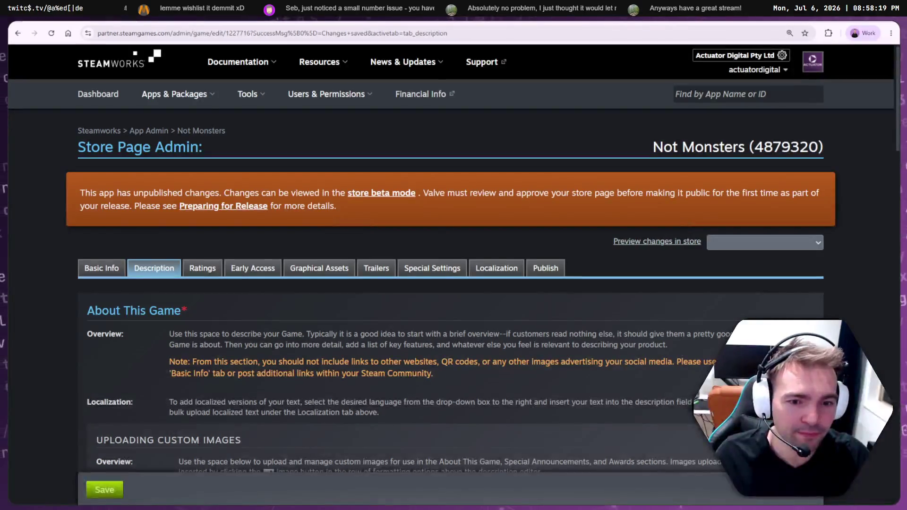
pyautogui.scroll(-10, 280, 217)
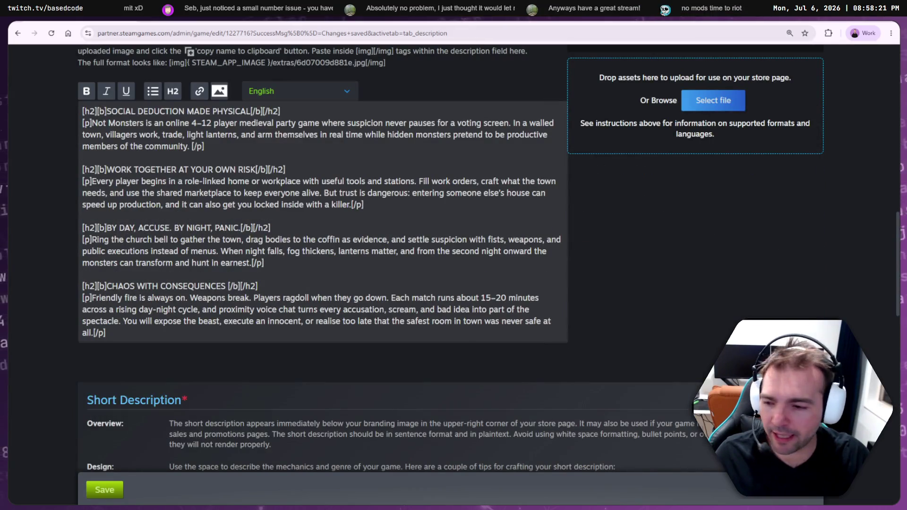
pyautogui.hotkey('alt', 'Tab')
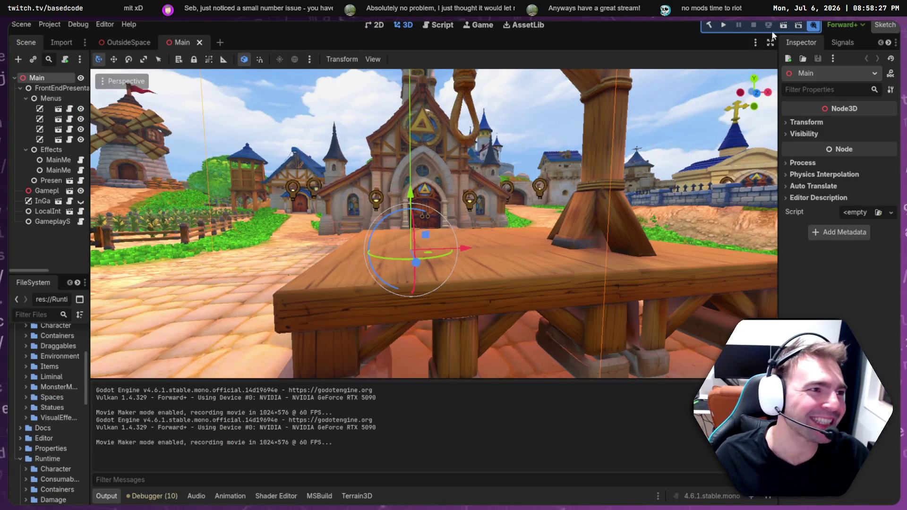
# Run the project, open and back out of Play, then open the Skins roster
pyautogui.click(722, 25)
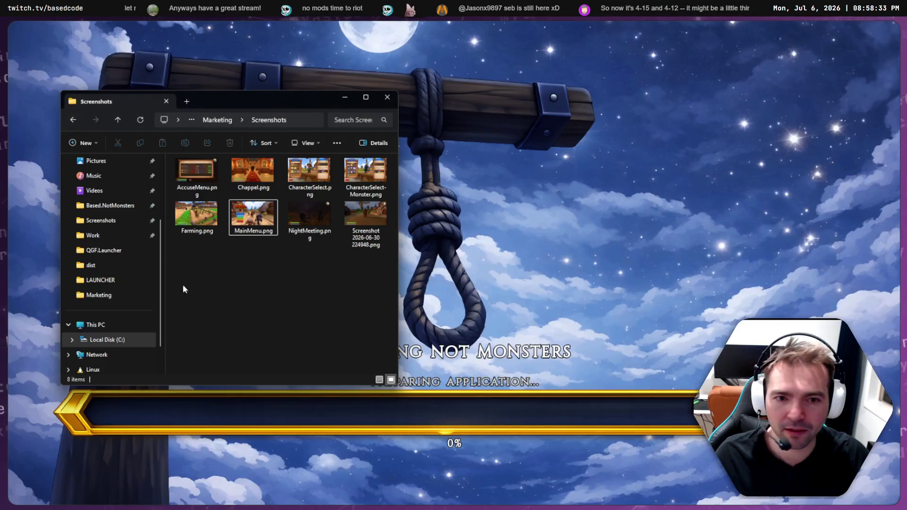
pyautogui.click(513, 262)
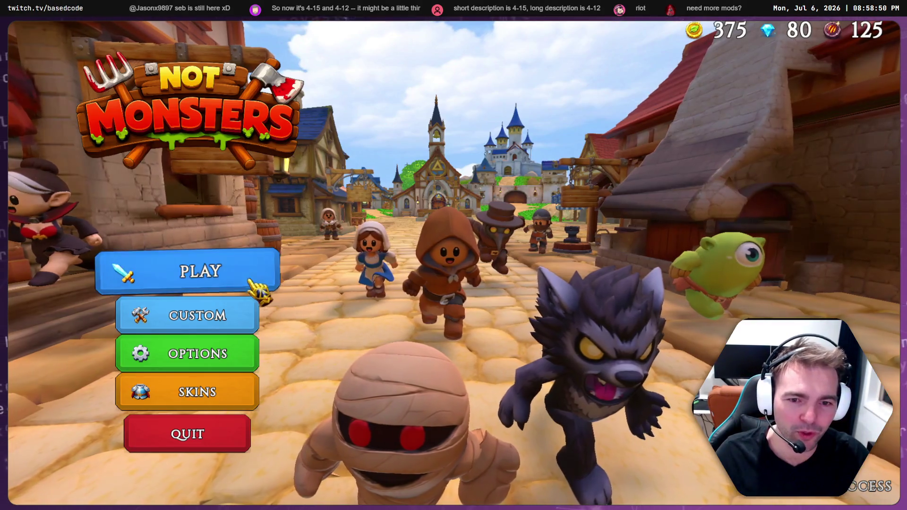
pyautogui.click(257, 289)
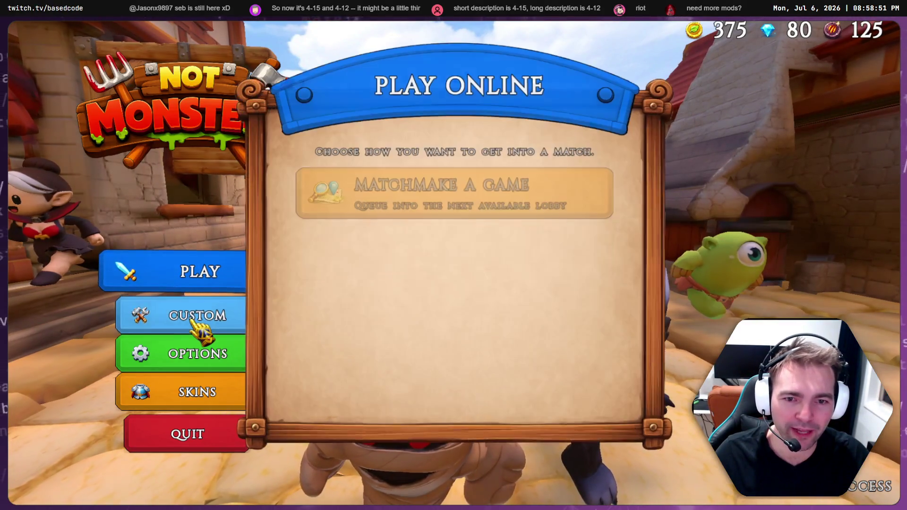
pyautogui.click(325, 388)
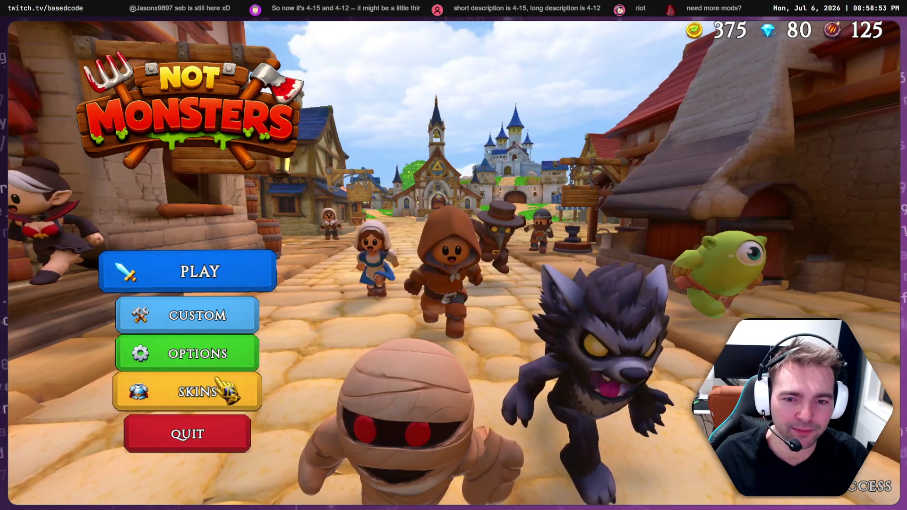
pyautogui.click(228, 398)
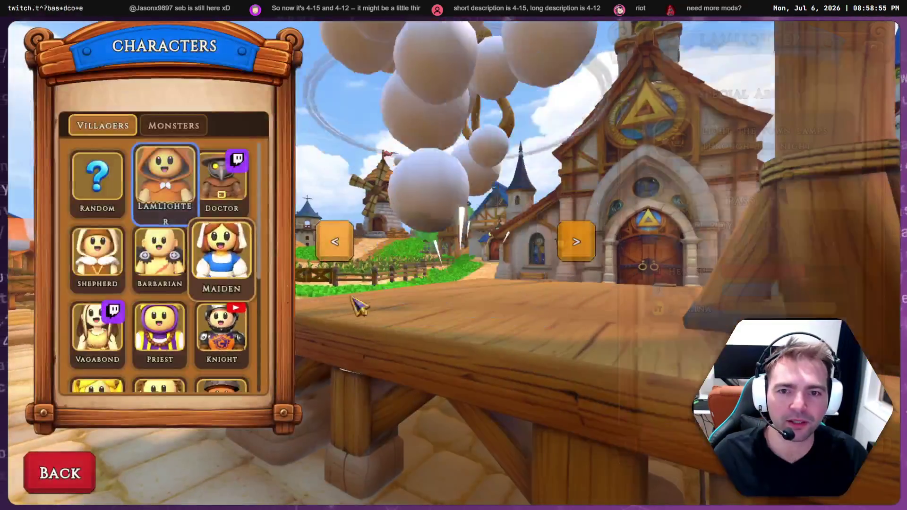
# Cycle villagers Doctor through Blacksmith and around to Doctor, continuing on to the Werewolf
pyautogui.click(590, 257)
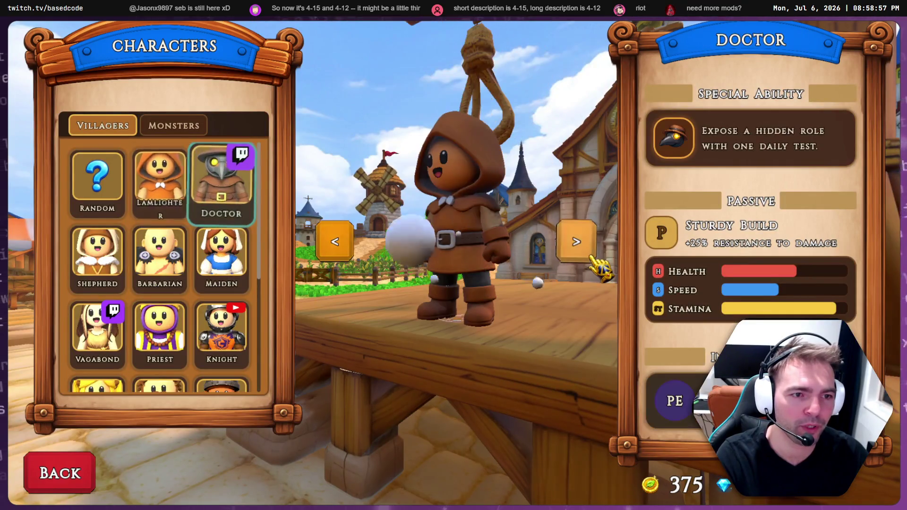
pyautogui.click(590, 257)
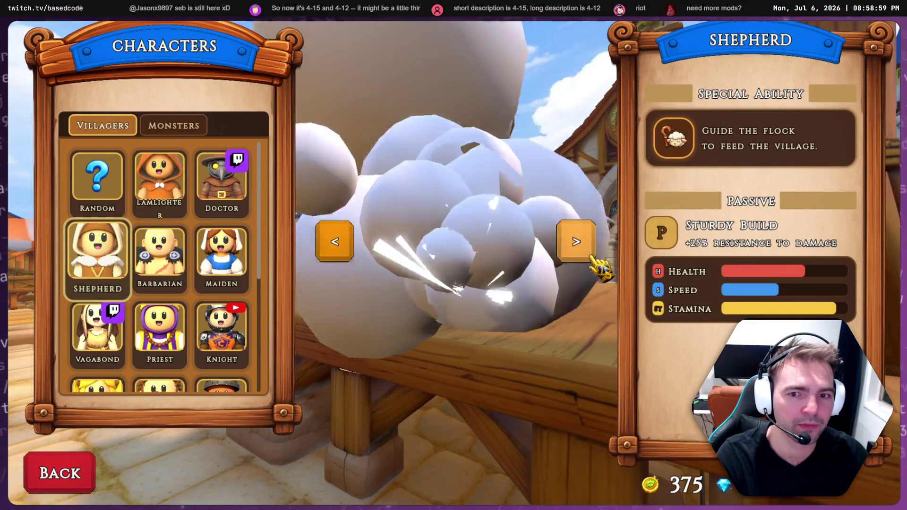
pyautogui.click(590, 257)
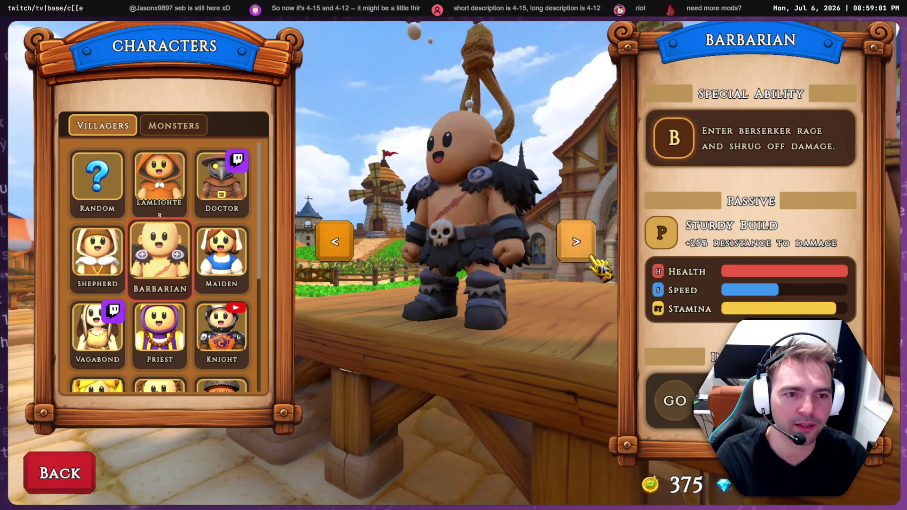
pyautogui.click(591, 258)
pyautogui.click(591, 258)
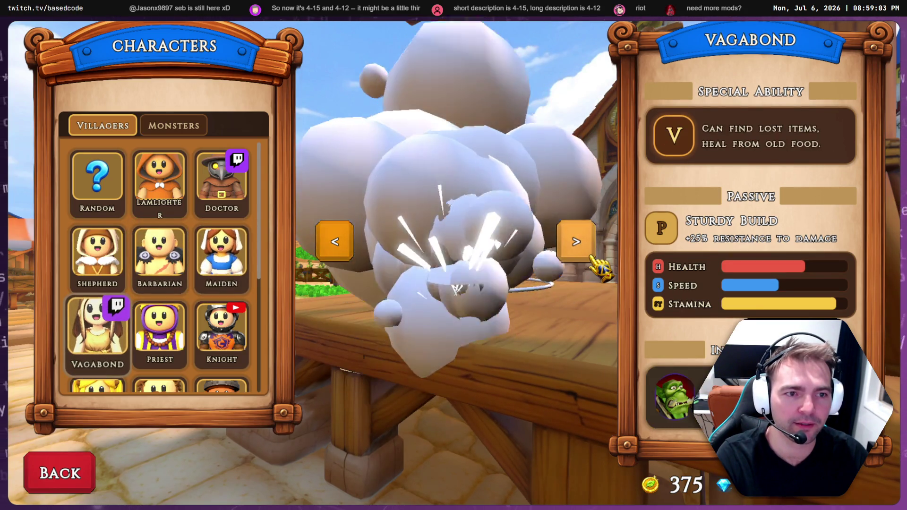
pyautogui.click(591, 258)
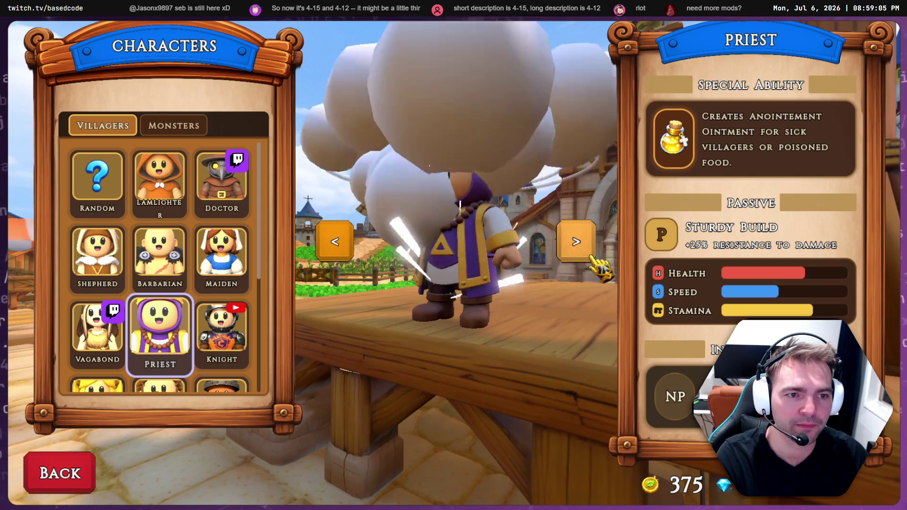
pyautogui.click(591, 258)
pyautogui.click(592, 257)
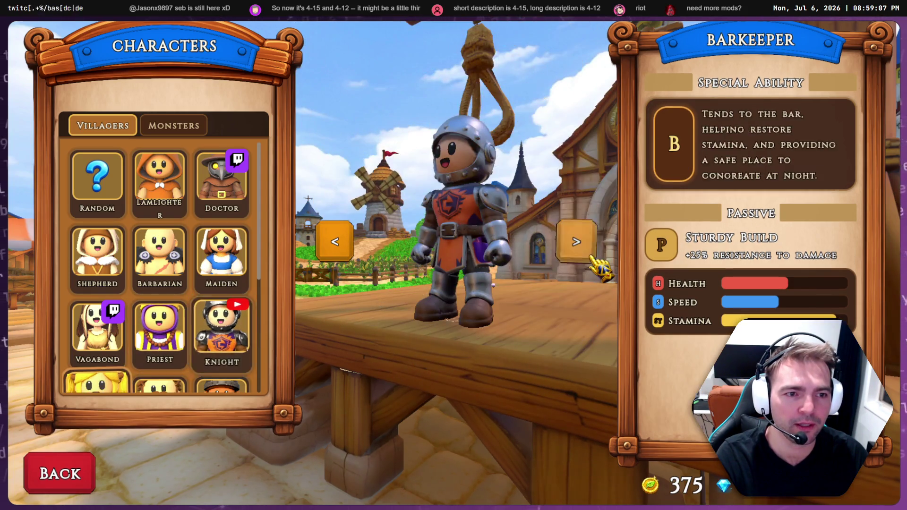
pyautogui.click(591, 257)
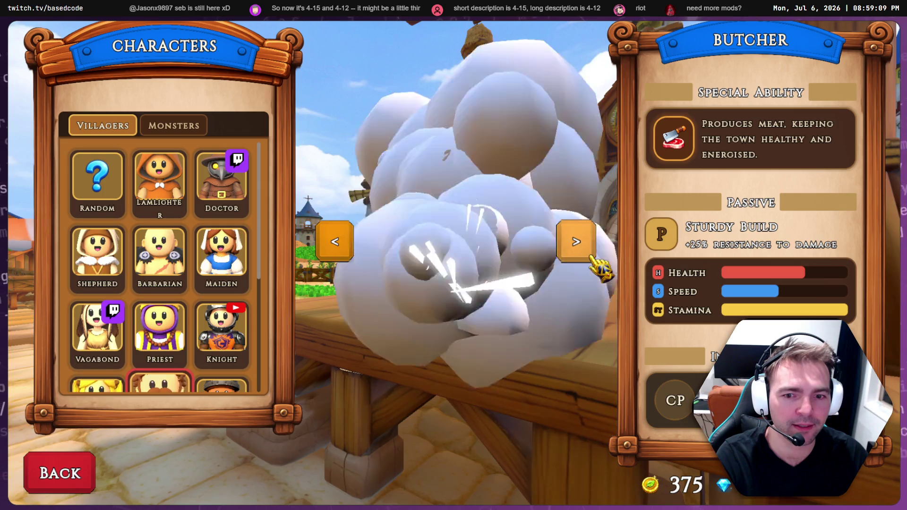
pyautogui.click(591, 257)
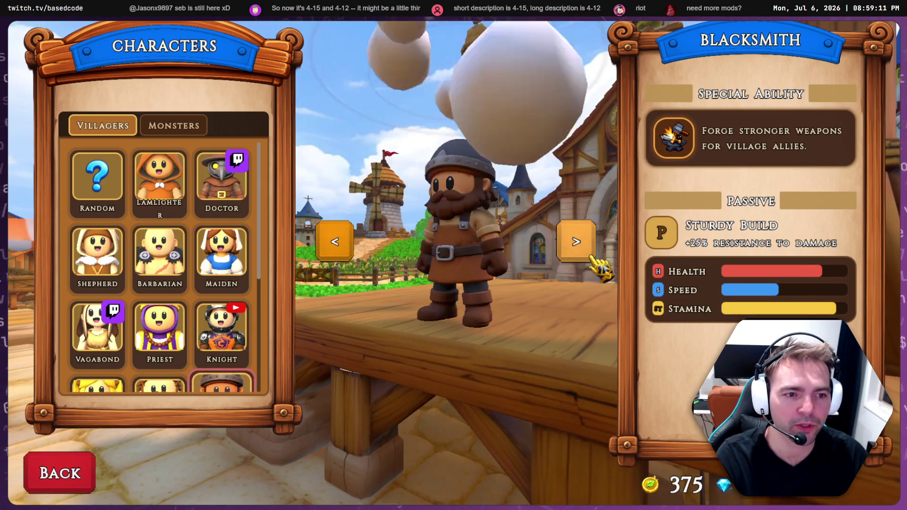
pyautogui.click(591, 257)
pyautogui.click(591, 257)
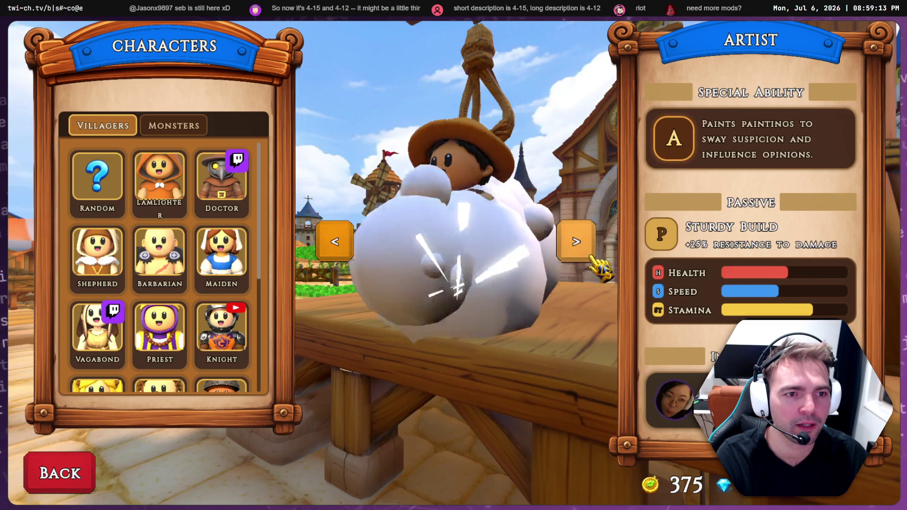
pyautogui.click(591, 258)
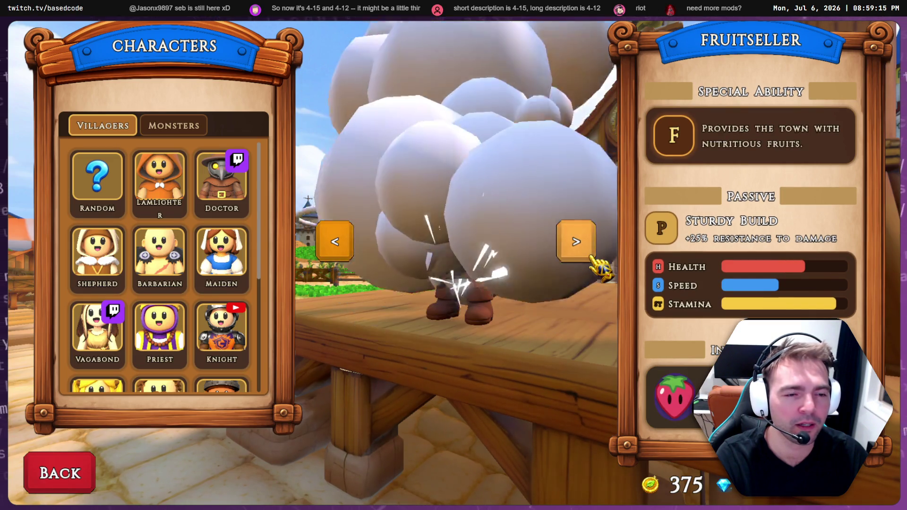
pyautogui.click(592, 257)
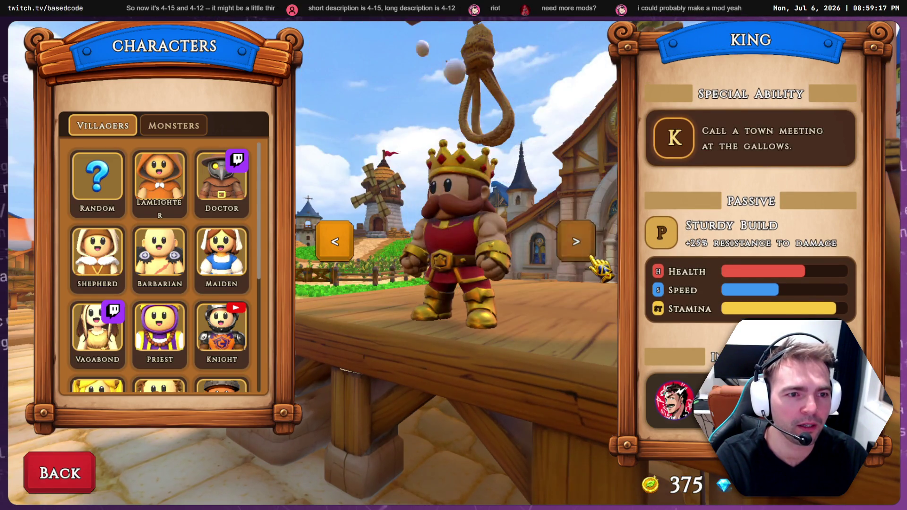
pyautogui.click(592, 258)
pyautogui.click(591, 258)
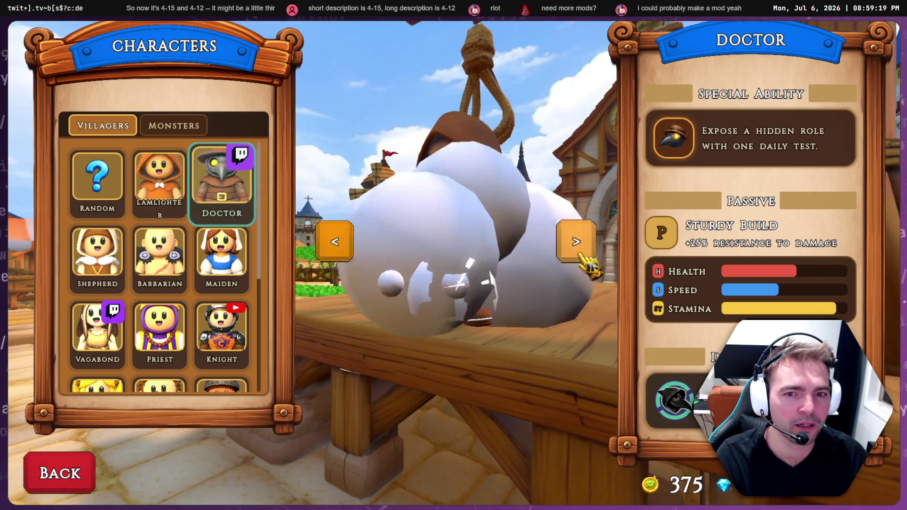
pyautogui.click(590, 257)
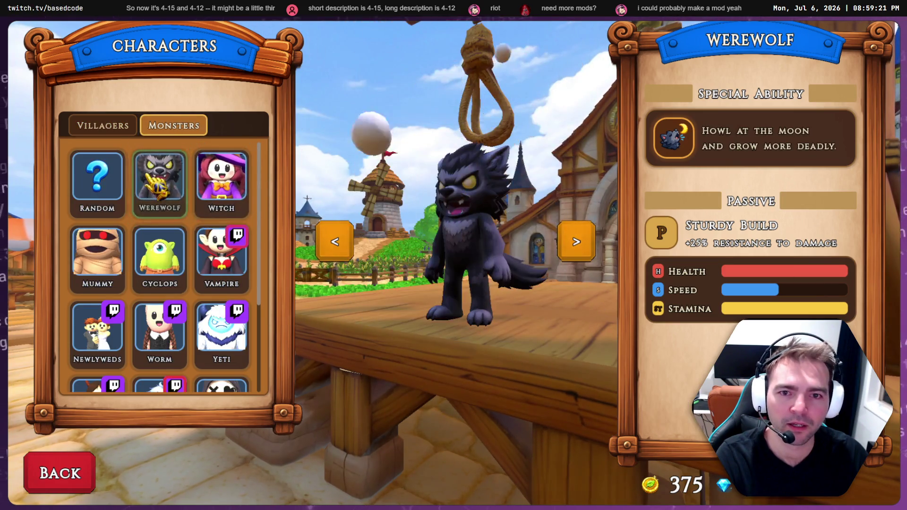
# Cycle through every monster, including Witch, Yeti and Skeleton, back to Werewolf, then close the game
pyautogui.click(581, 257)
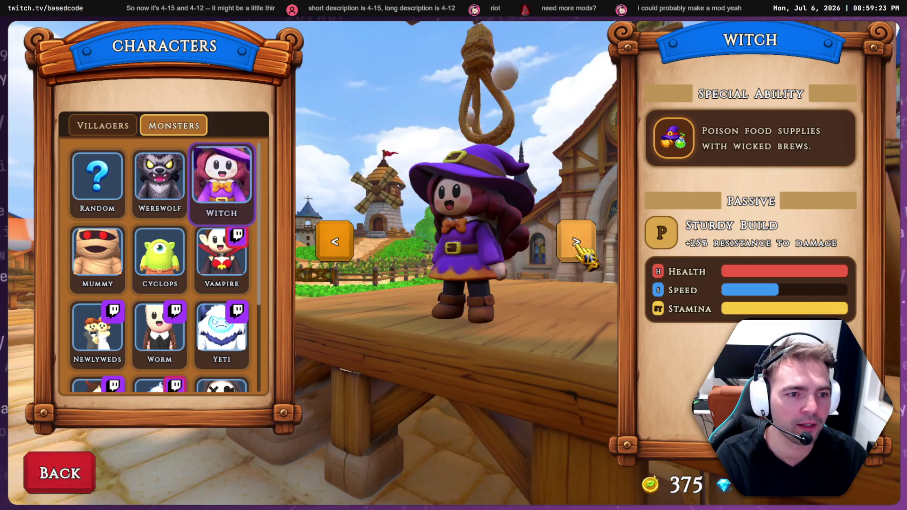
pyautogui.click(578, 248)
pyautogui.click(578, 246)
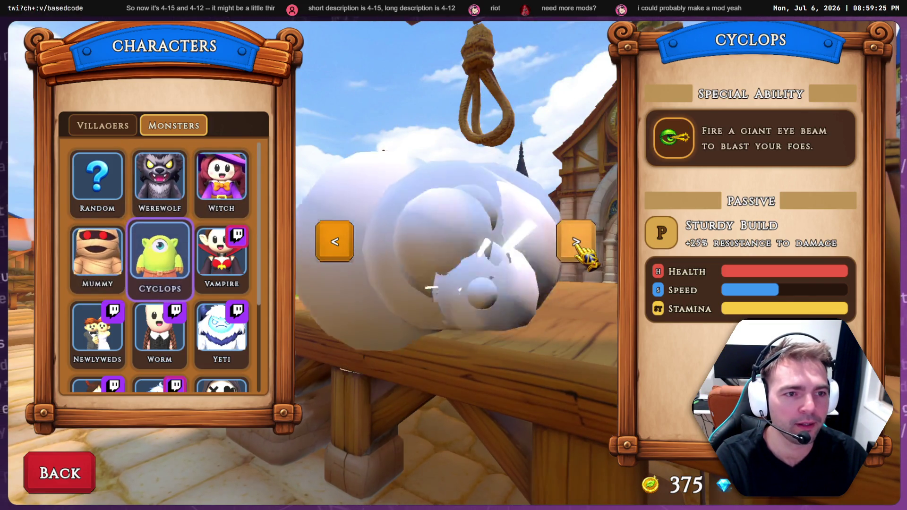
pyautogui.click(578, 247)
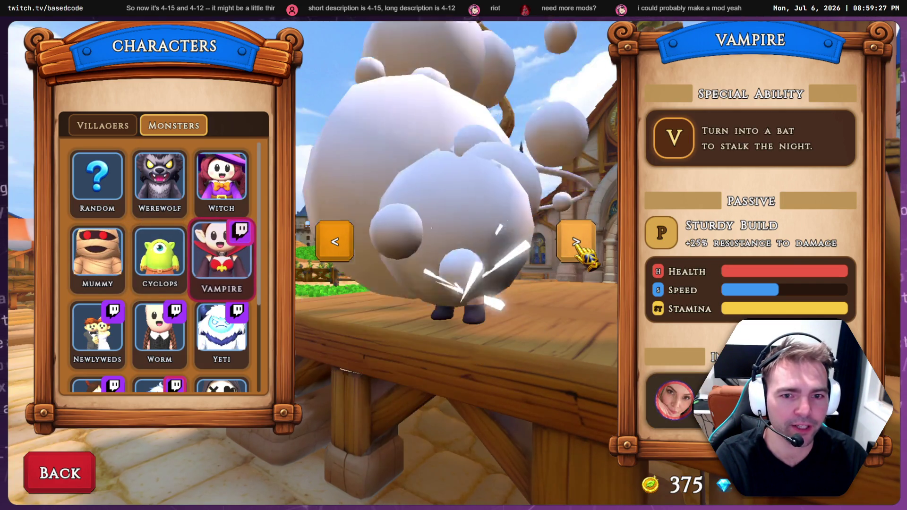
pyautogui.click(578, 246)
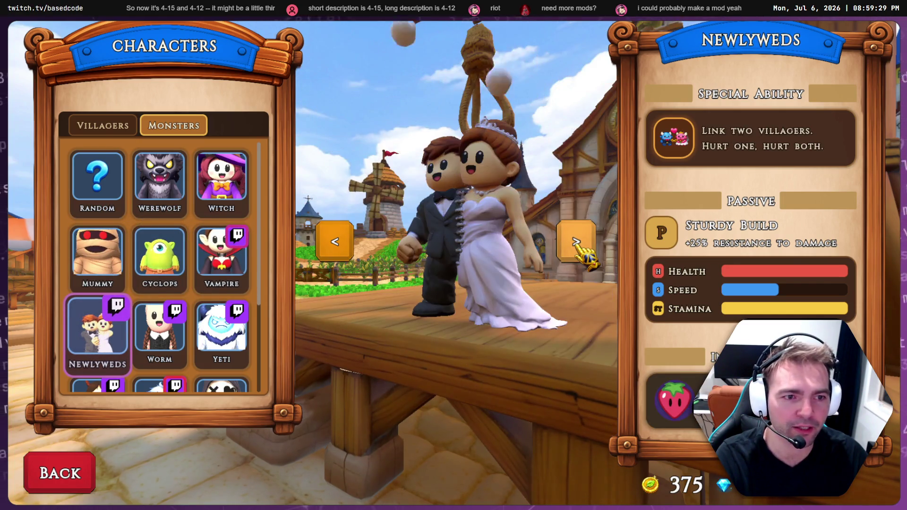
pyautogui.click(578, 246)
pyautogui.click(578, 247)
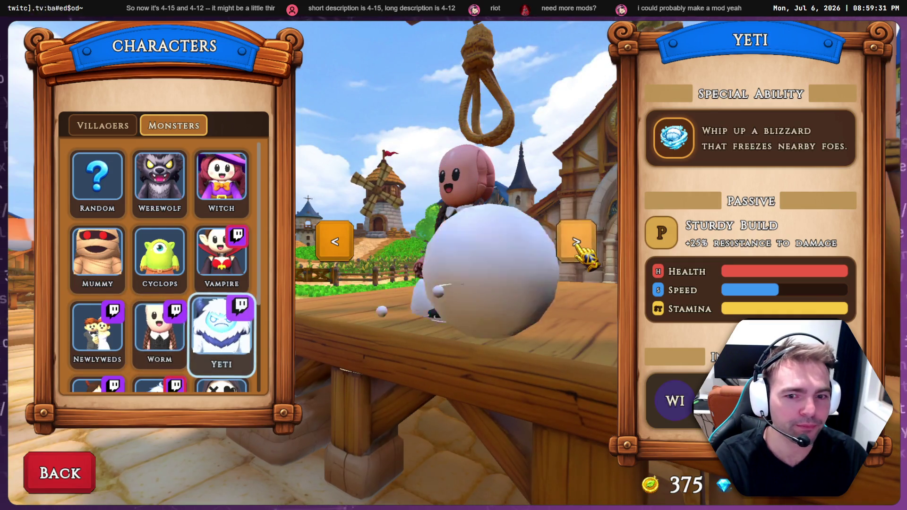
pyautogui.click(578, 246)
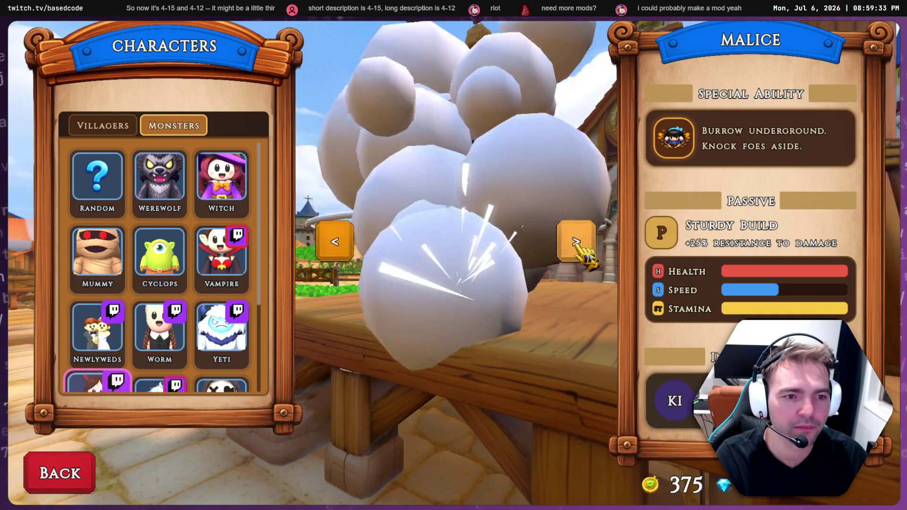
pyautogui.click(578, 247)
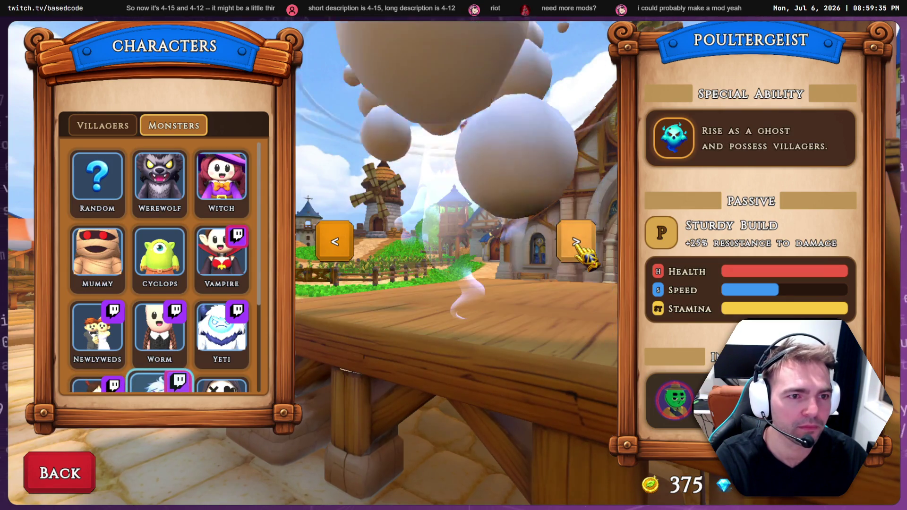
pyautogui.click(578, 246)
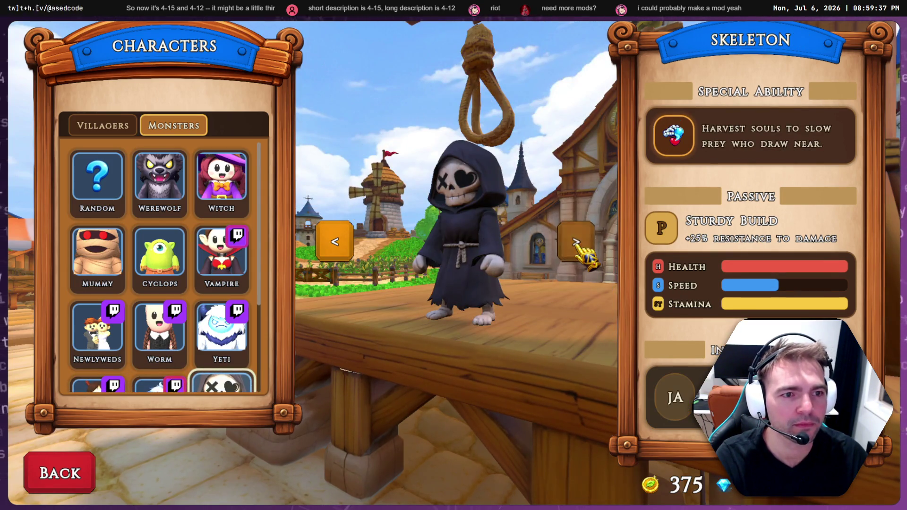
pyautogui.click(578, 247)
pyautogui.click(578, 246)
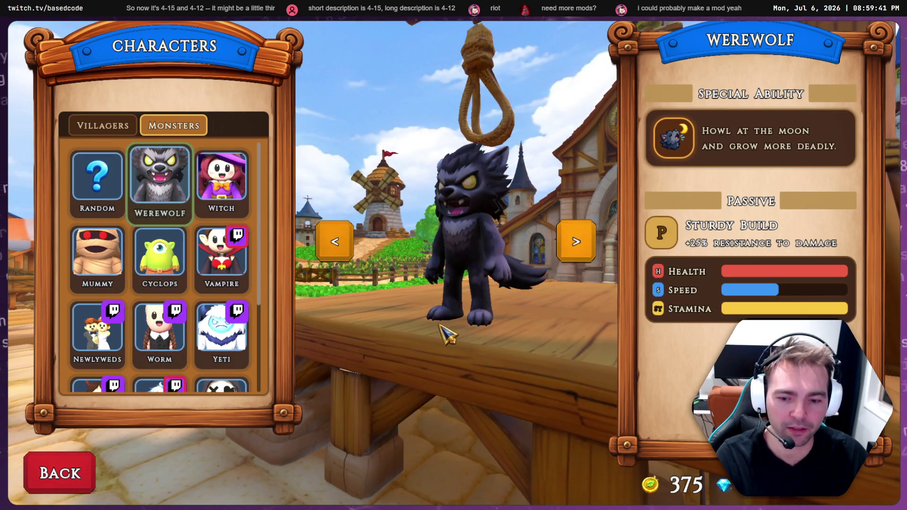
pyautogui.hotkey('alt', 'F4')
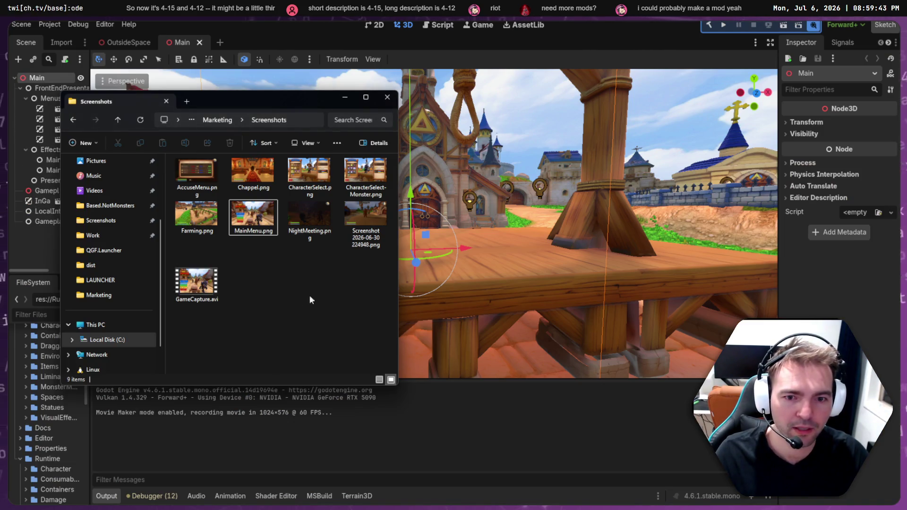
# Play GameCapture.avi in VLC and shift the player window to the right
pyautogui.rightClick(189, 281)
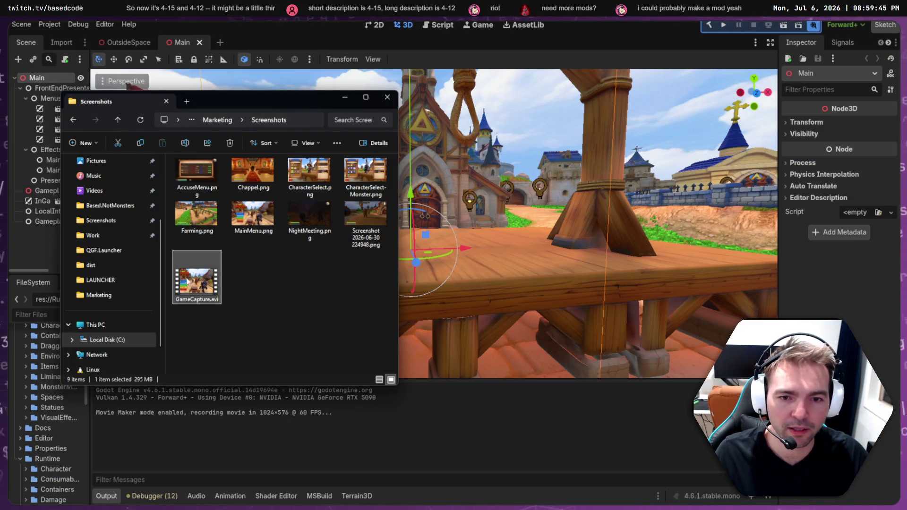
pyautogui.click(255, 316)
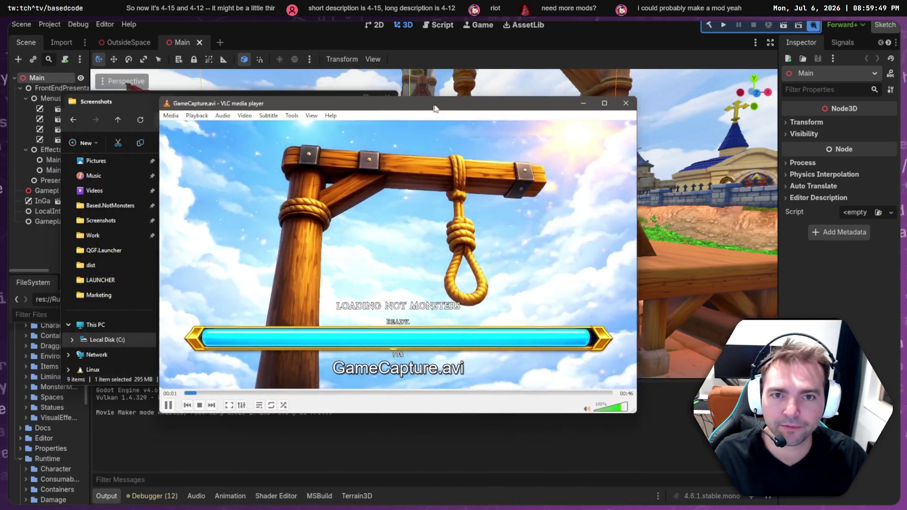
pyautogui.moveTo(434, 107); pyautogui.dragTo(468, 109)
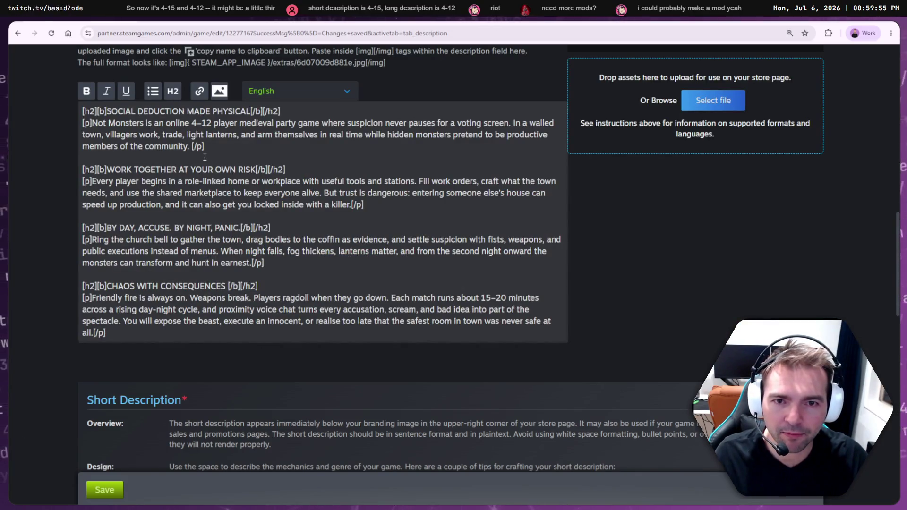
# Select the 2 in the '4-12' player count, save the description, and switch to Package Pricing
pyautogui.scroll(-7, 207, 160)
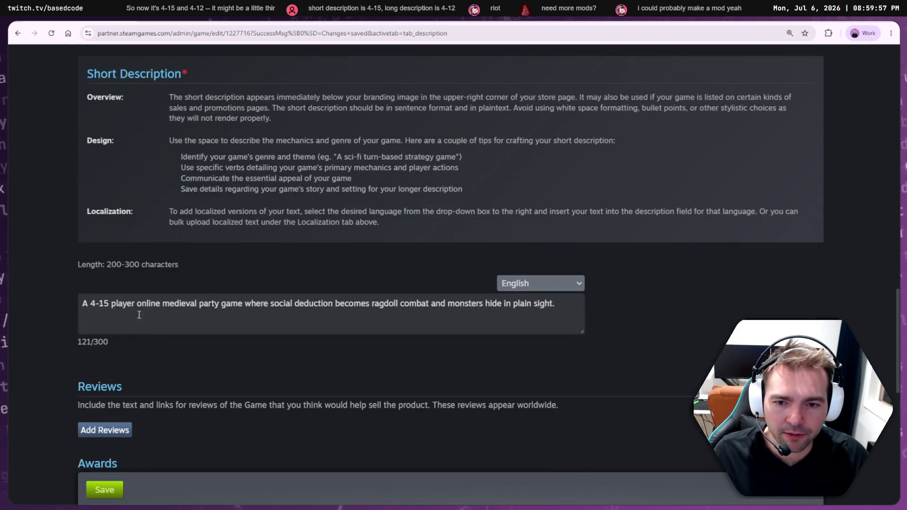
pyautogui.scroll(8, 93, 307)
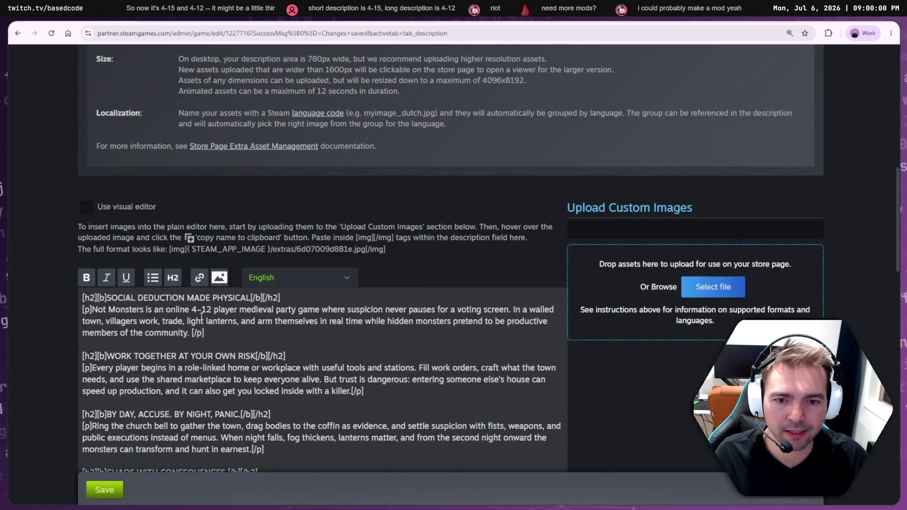
pyautogui.moveTo(207, 310); pyautogui.dragTo(211, 310)
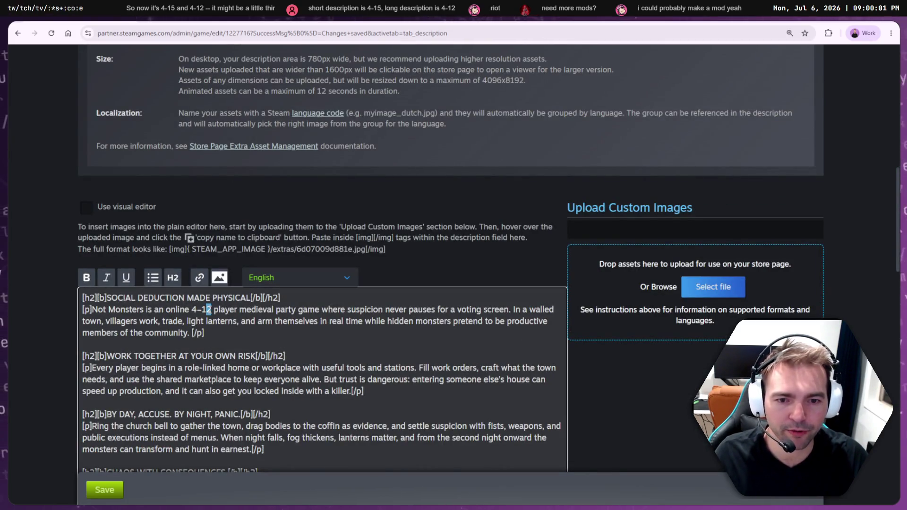
pyautogui.click(111, 493)
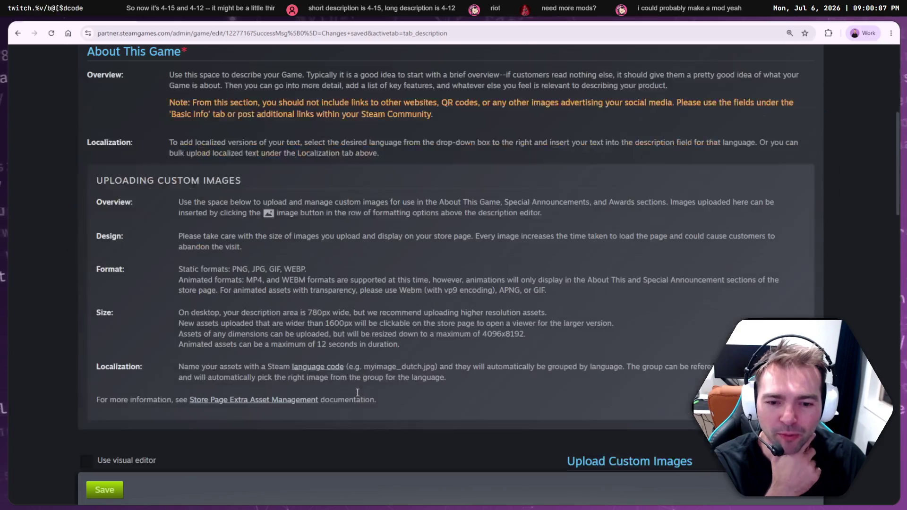
pyautogui.scroll(6, 382, 414)
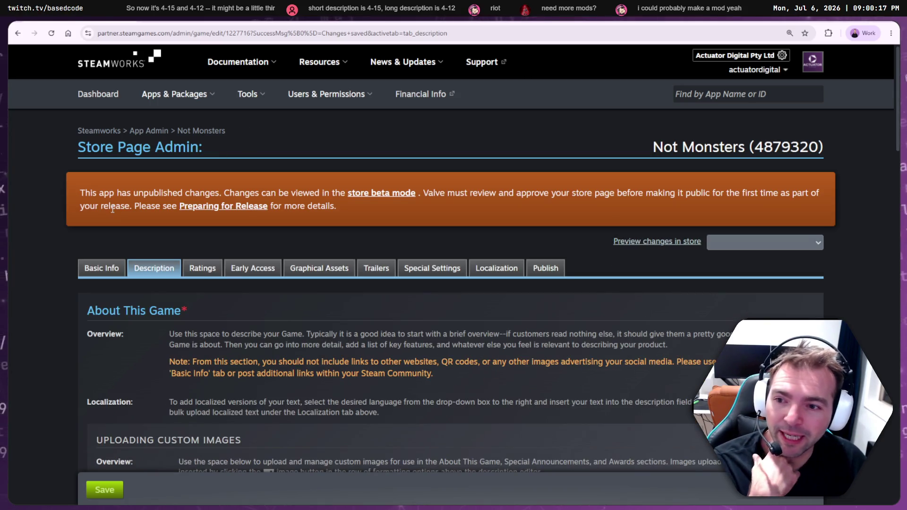
pyautogui.hotkey('ctrl', 'Tab')
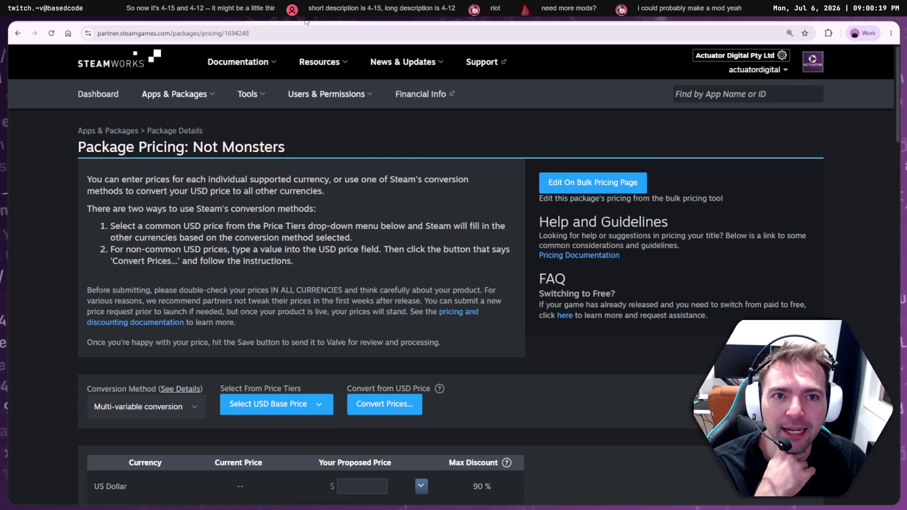
# Review the Not Monsters store page down to About This Game, then highlight '4-15' in the summary
pyautogui.hotkey('ctrl', 'Tab')
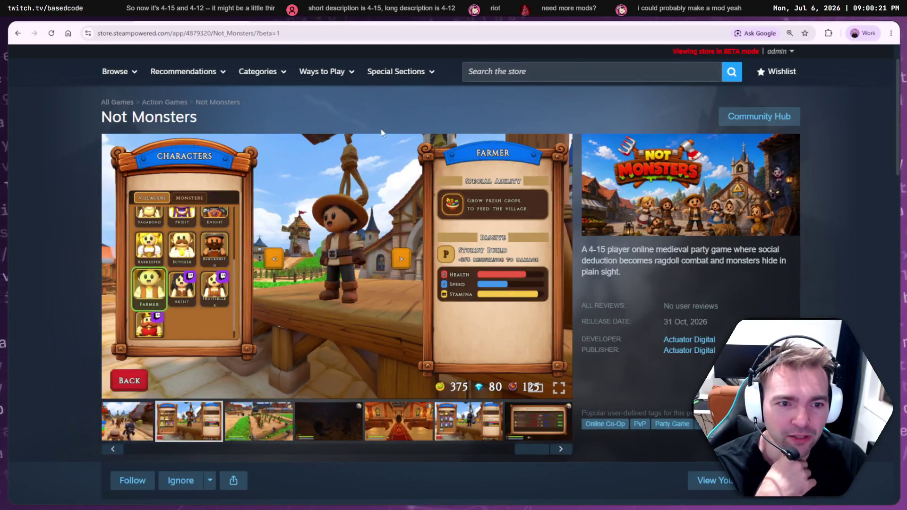
pyautogui.scroll(-8, 639, 185)
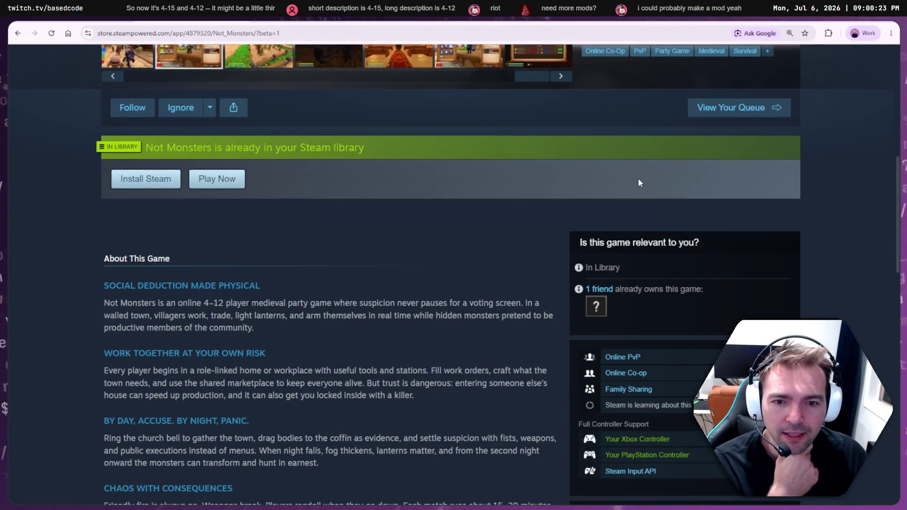
pyautogui.scroll(9, 639, 180)
pyautogui.scroll(-8, 640, 182)
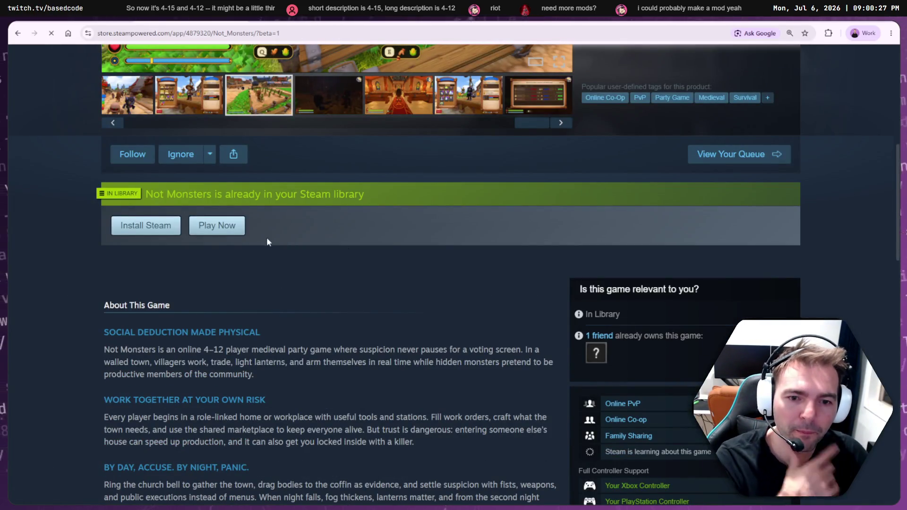
pyautogui.scroll(6, 560, 297)
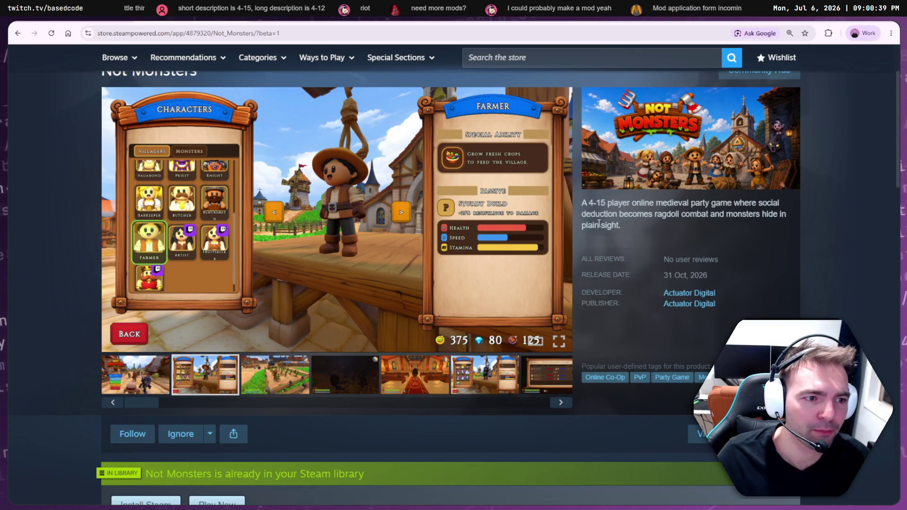
pyautogui.doubleClick(596, 203)
# Clear the highlight, then view the character select and main menu screenshots
pyautogui.click(596, 213)
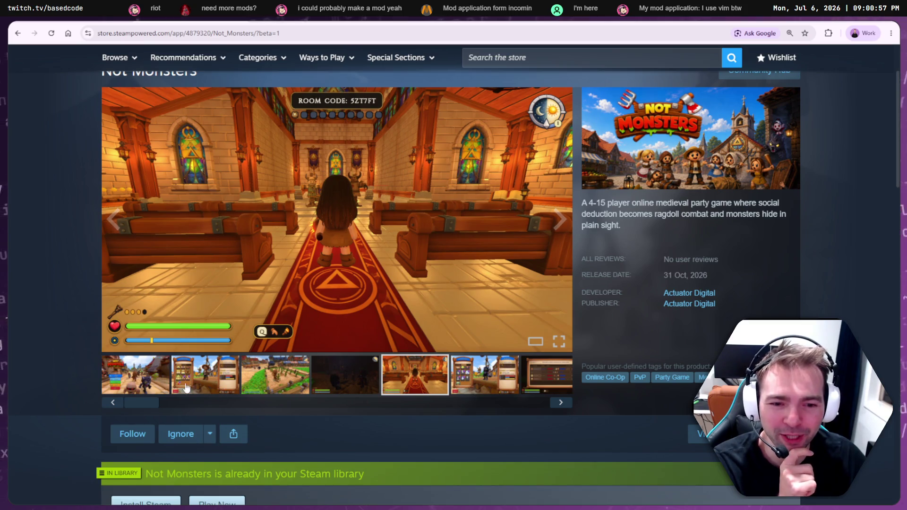
pyautogui.click(201, 381)
pyautogui.click(151, 381)
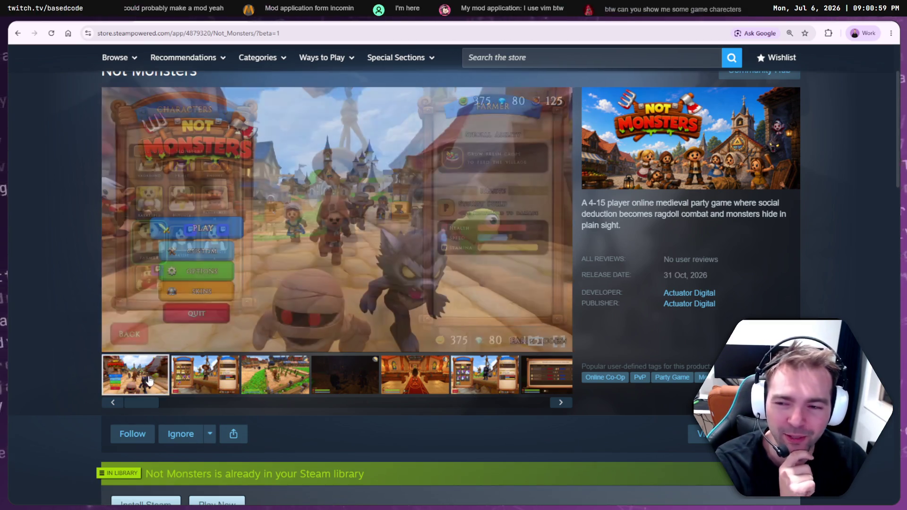
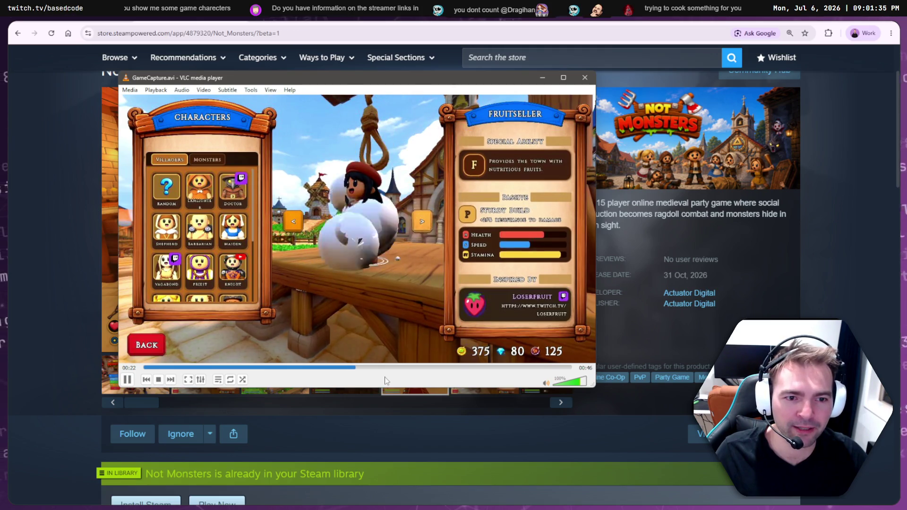
# Pause GameCapture.avi playback in VLC at 00:25
pyautogui.click(127, 380)
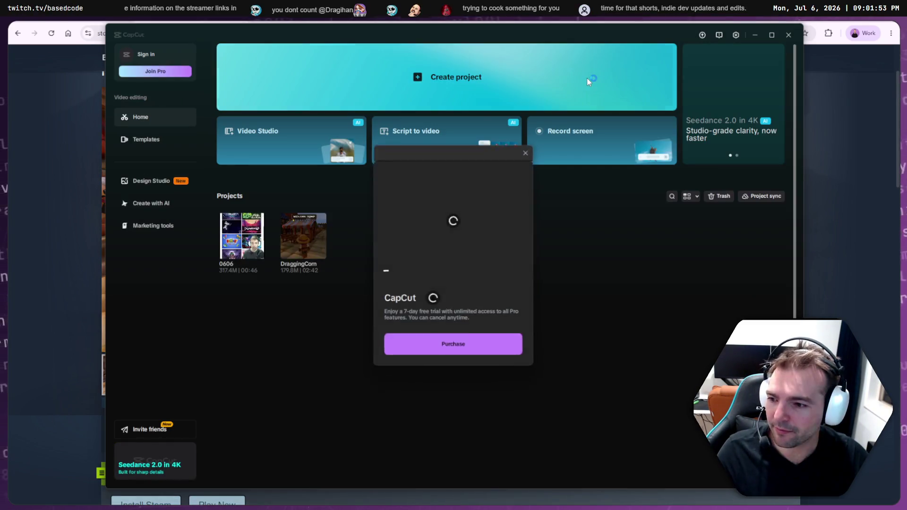
# Dismiss the Pro trial offer, open new project 0706, and arrange the editor beside the clip's folder
pyautogui.click(528, 149)
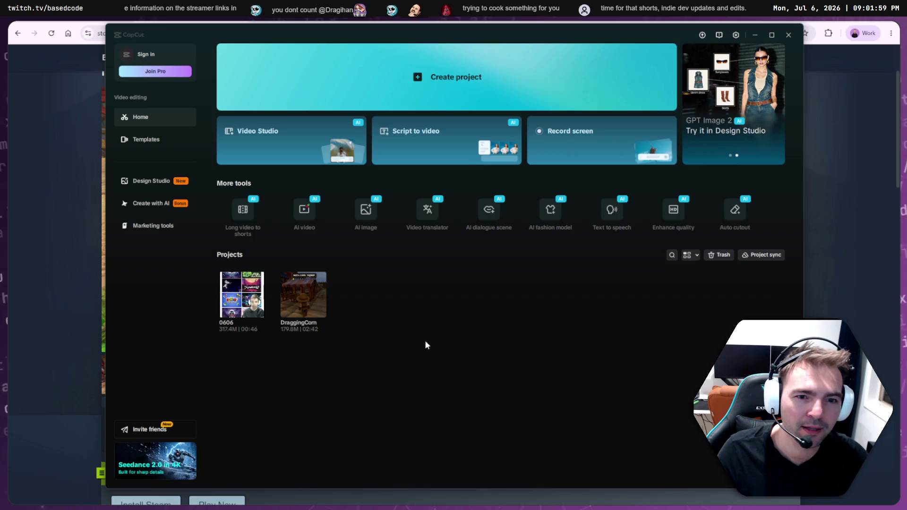
pyautogui.moveTo(766, 251)
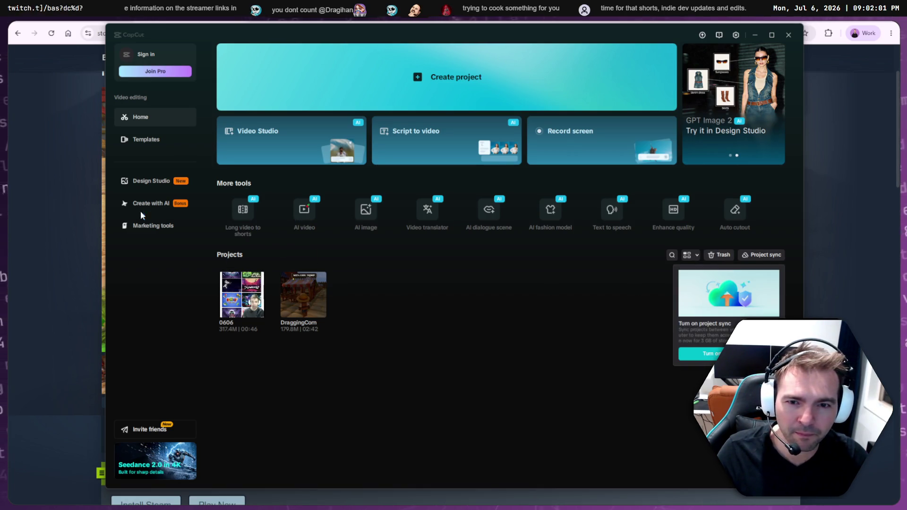
pyautogui.hotkey('alt', 'Tab')
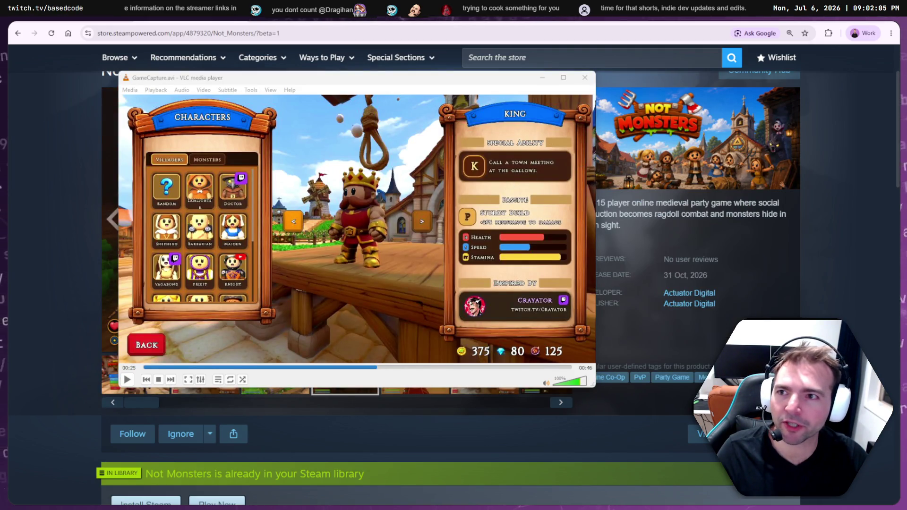
pyautogui.hotkey('alt', 'Tab')
pyautogui.moveTo(376, 243); pyautogui.dragTo(445, 114)
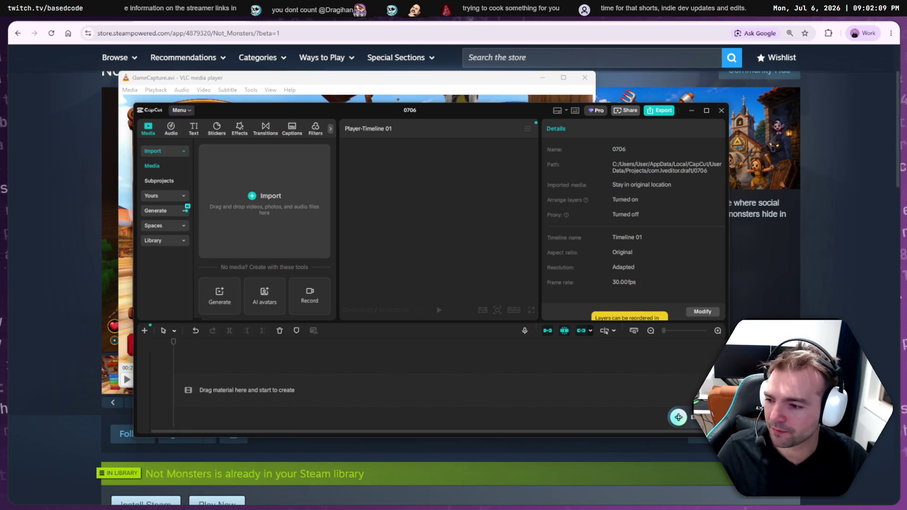
pyautogui.hotkey('alt', 'Tab')
pyautogui.moveTo(197, 287)
pyautogui.mouseDown()
pyautogui.moveTo(494, 217)
pyautogui.moveTo(494, 236)
pyautogui.moveTo(315, 246)
pyautogui.mouseUp()
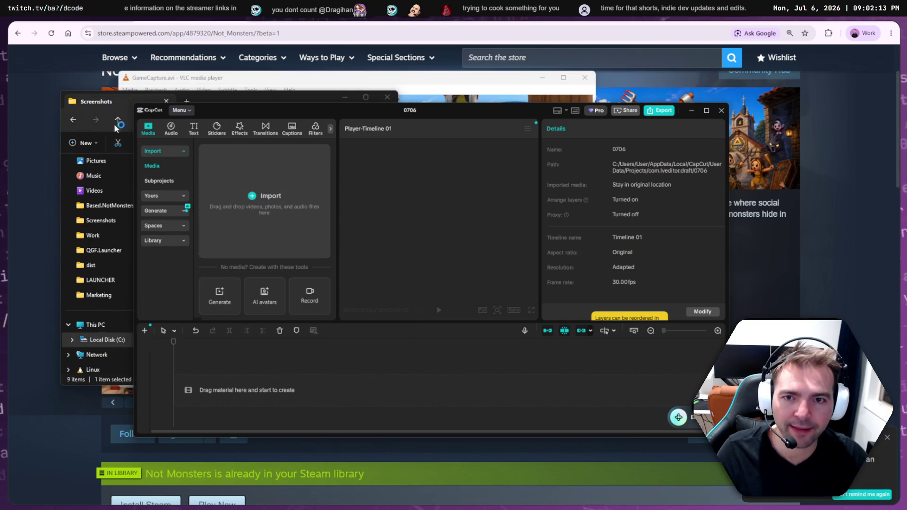
# Drag GameCapture.avi (00:46) from the Screenshots folder into CapCut's media panel
pyautogui.click(124, 106)
pyautogui.moveTo(208, 107); pyautogui.dragTo(447, 124)
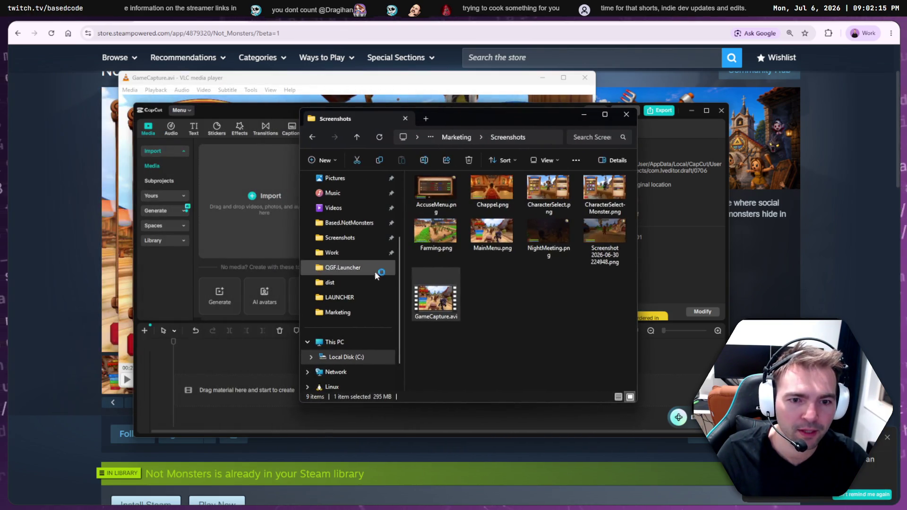
pyautogui.moveTo(441, 305)
pyautogui.mouseDown()
pyautogui.moveTo(191, 184)
pyautogui.moveTo(255, 191)
pyautogui.mouseUp()
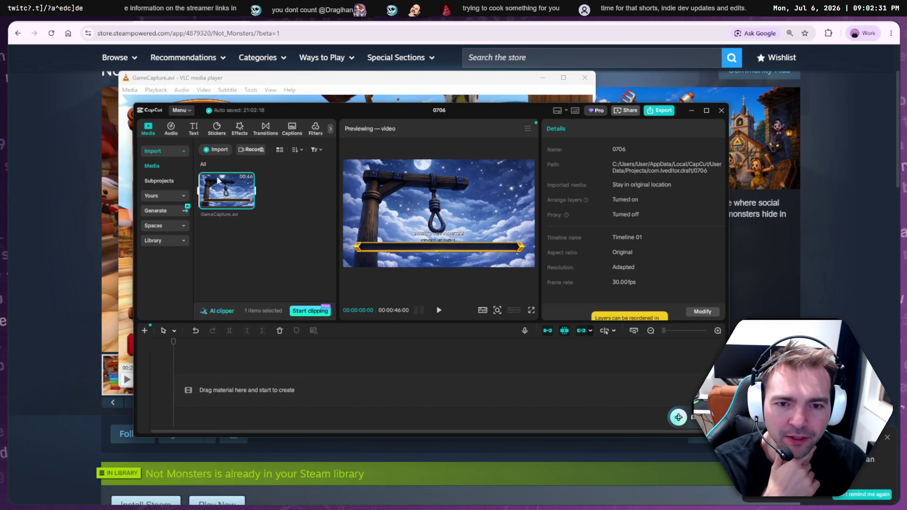
# Place GameCapture.avi on the timeline, trim its start to 00:00:39:05, and play it back to review
pyautogui.click(249, 203)
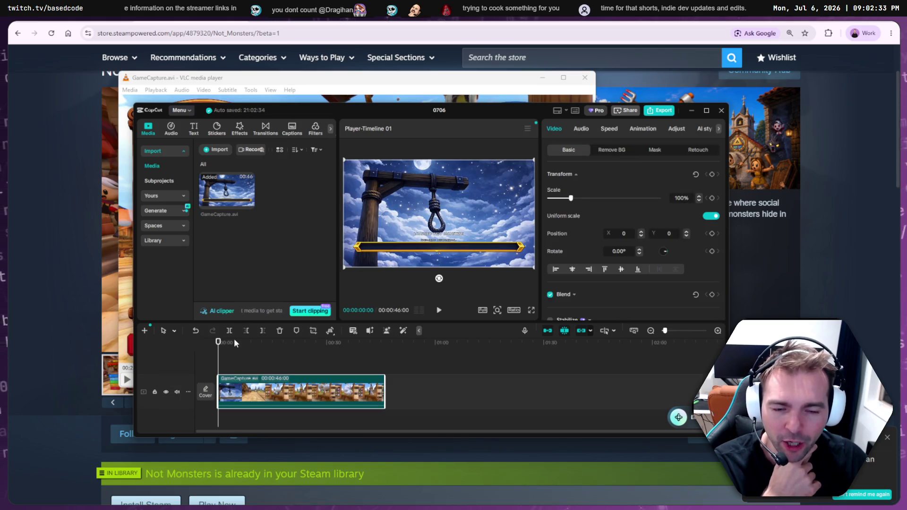
pyautogui.moveTo(219, 388); pyautogui.dragTo(241, 388)
pyautogui.click(438, 310)
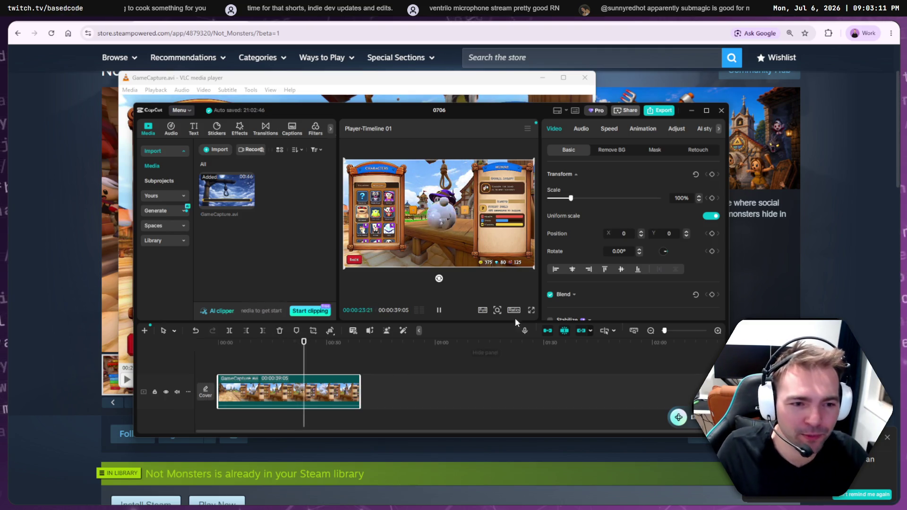
pyautogui.click(438, 310)
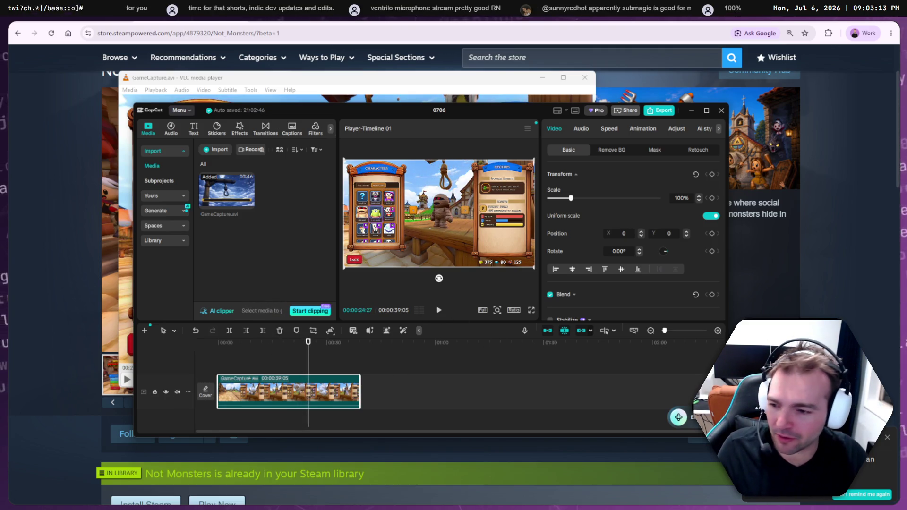